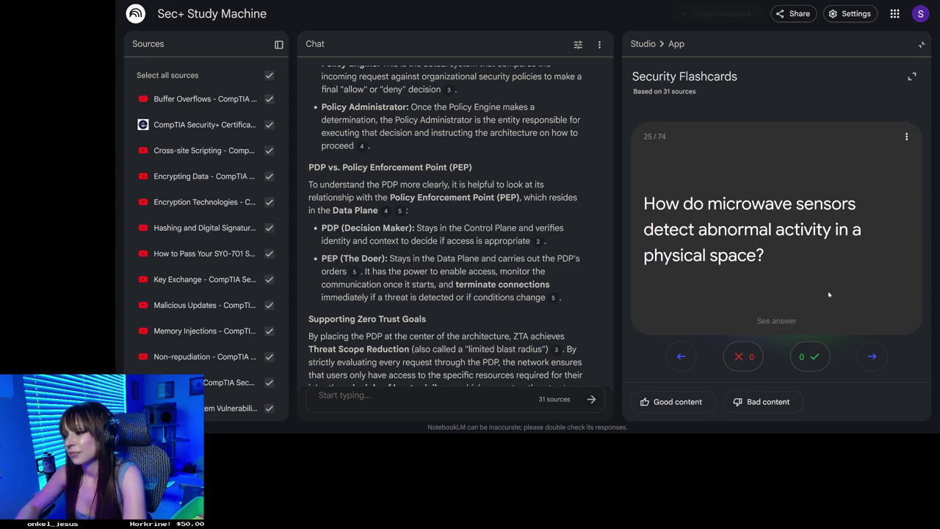
# - Reveal the microwave sensor answer, skip to card 27, and flip its honeypot versus honeynet answer
pyautogui.click(828, 294)
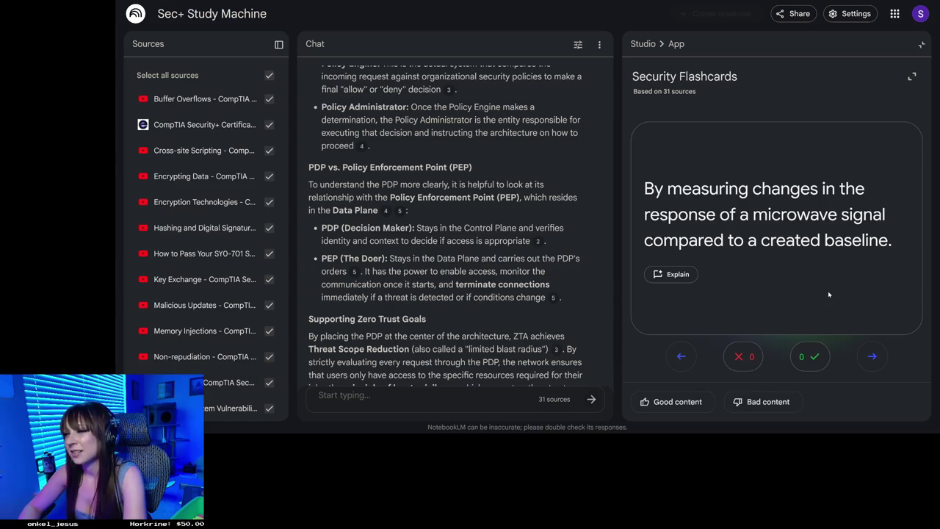
pyautogui.click(870, 358)
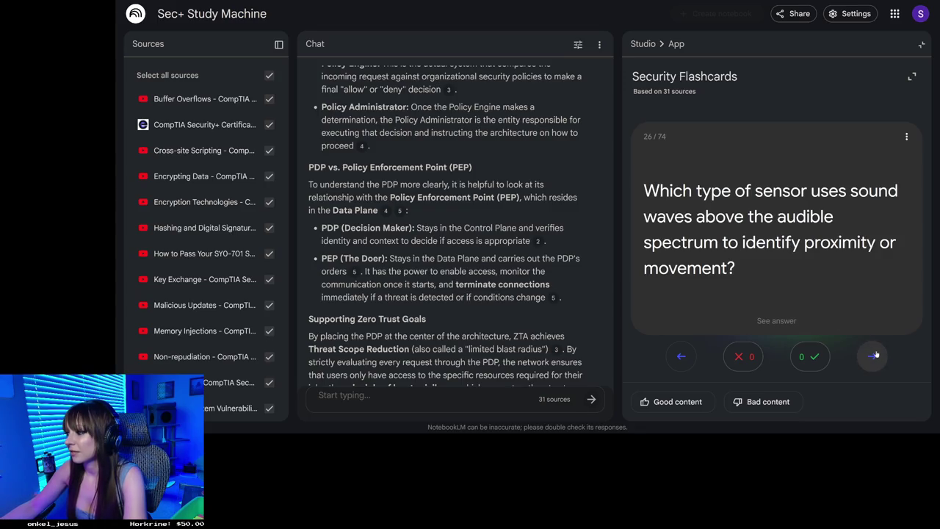
pyautogui.click(872, 357)
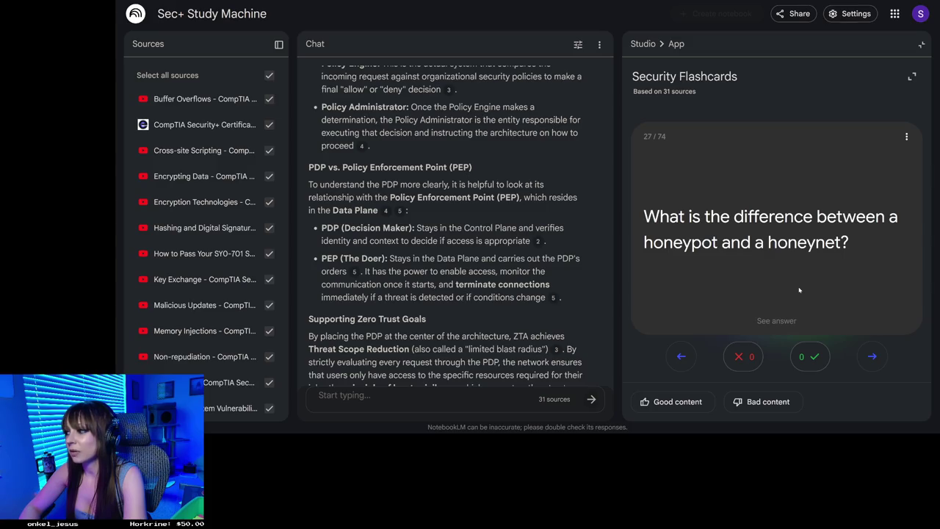
pyautogui.click(753, 259)
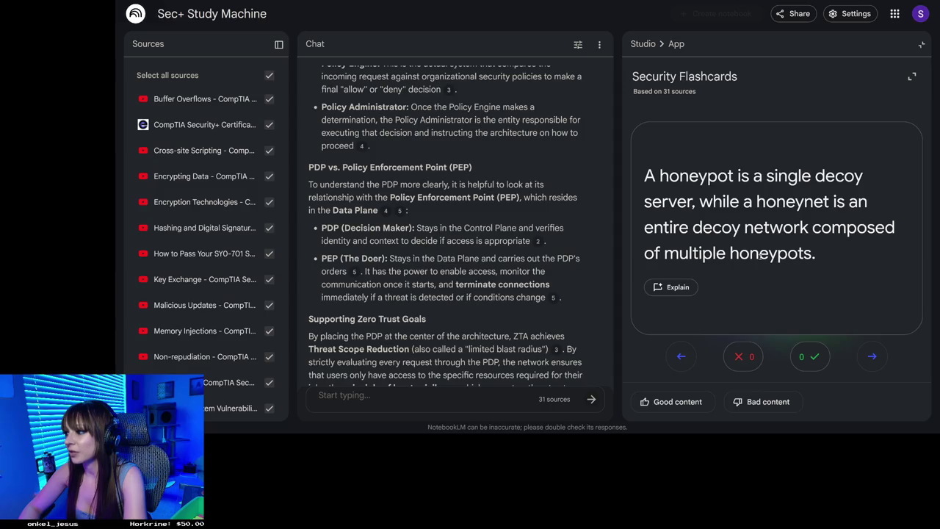
pyautogui.click(760, 254)
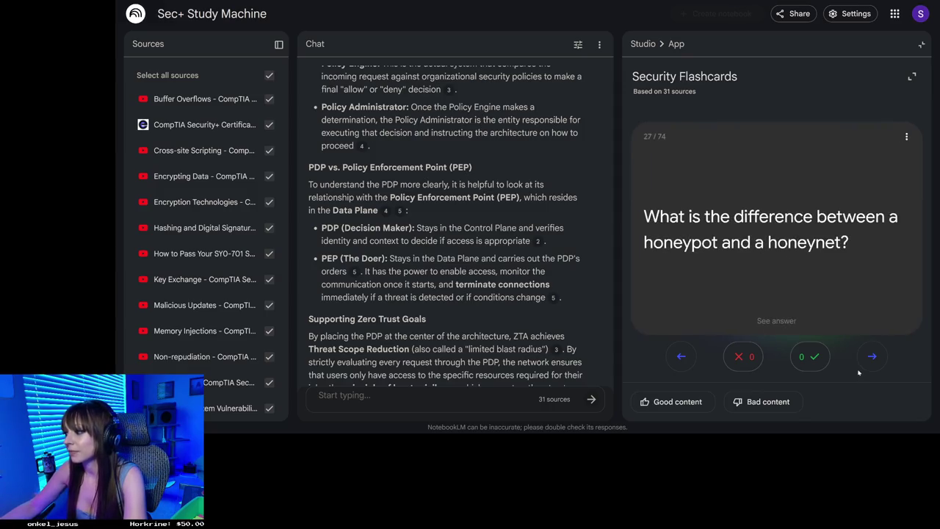
# - Go to card 28, read what a Honeytoken is, then advance to card 29
pyautogui.click(871, 357)
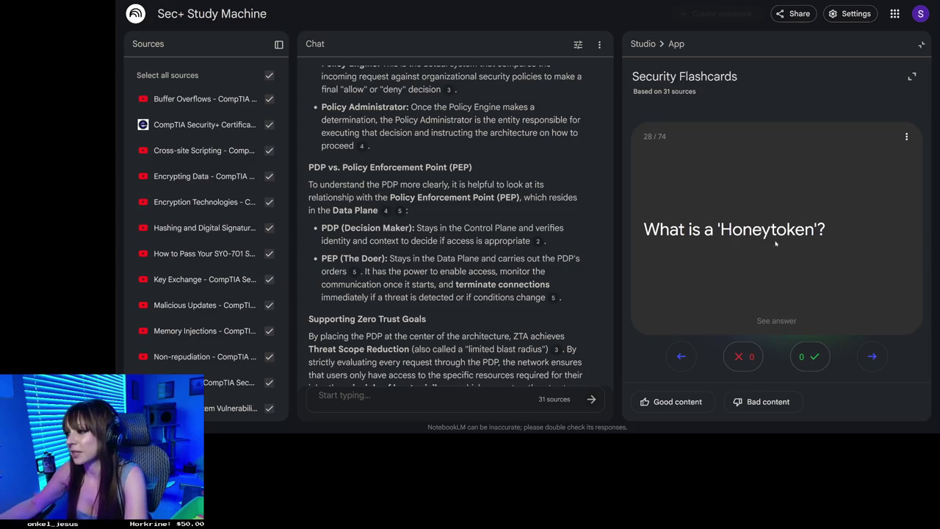
pyautogui.click(789, 257)
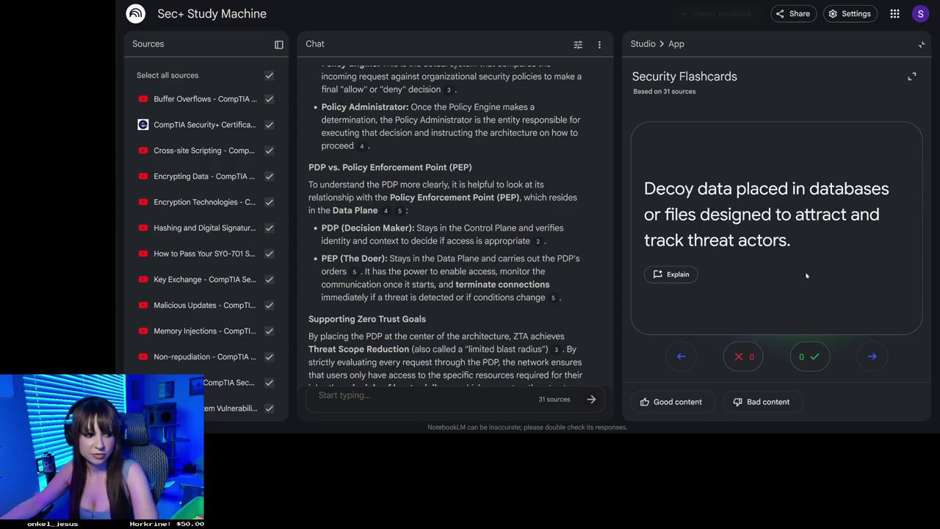
pyautogui.click(871, 356)
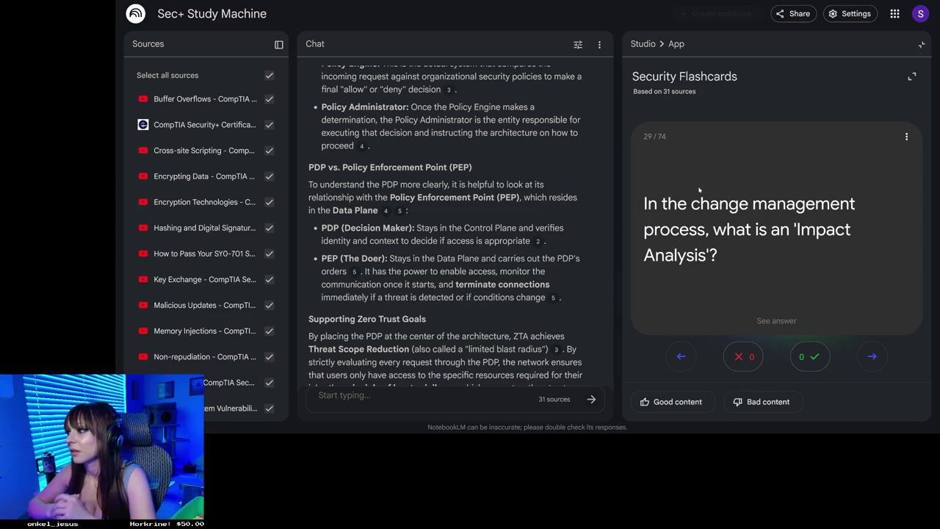
# - Read the Impact Analysis and Backout Plan answers, then reveal card 31's PKI answer
pyautogui.click(703, 189)
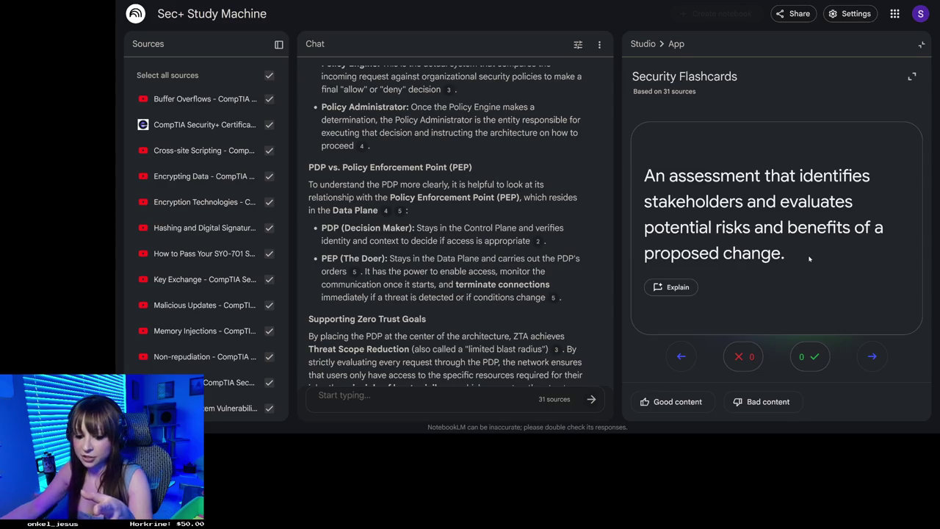
pyautogui.click(871, 356)
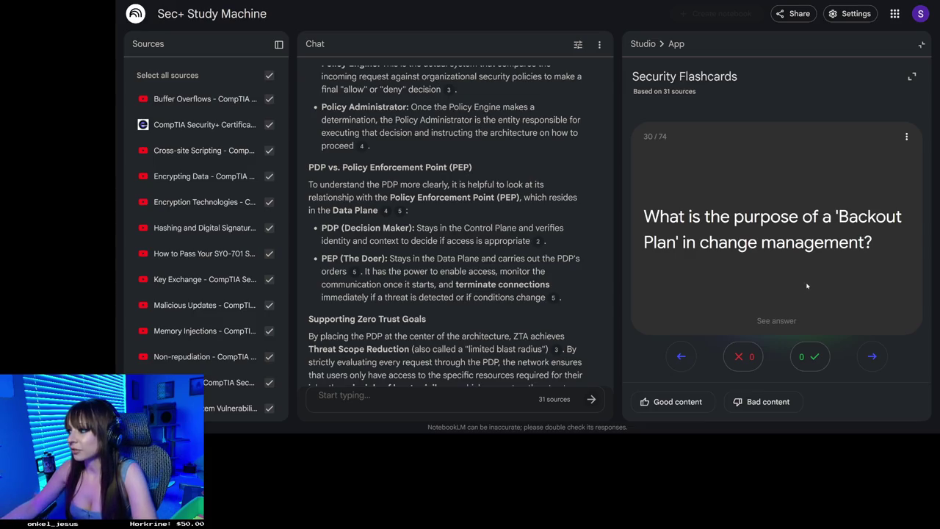
pyautogui.click(737, 255)
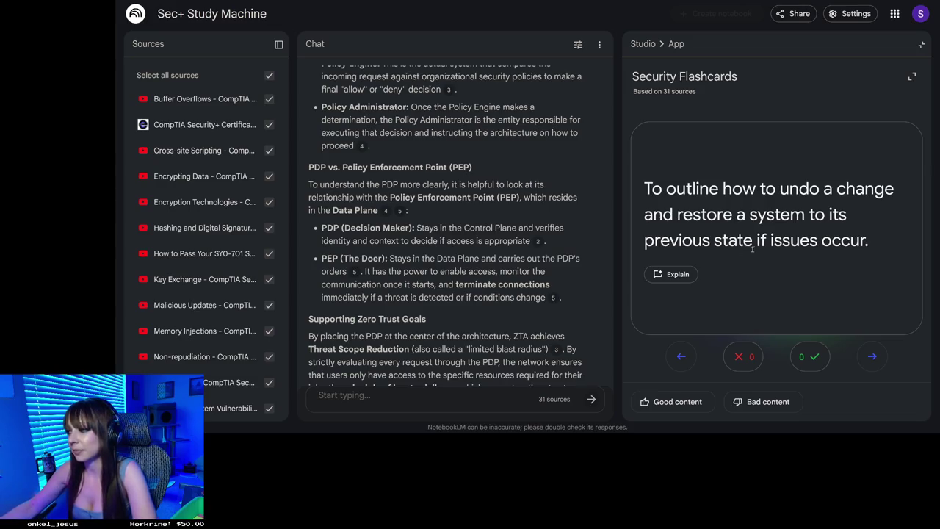
pyautogui.click(881, 362)
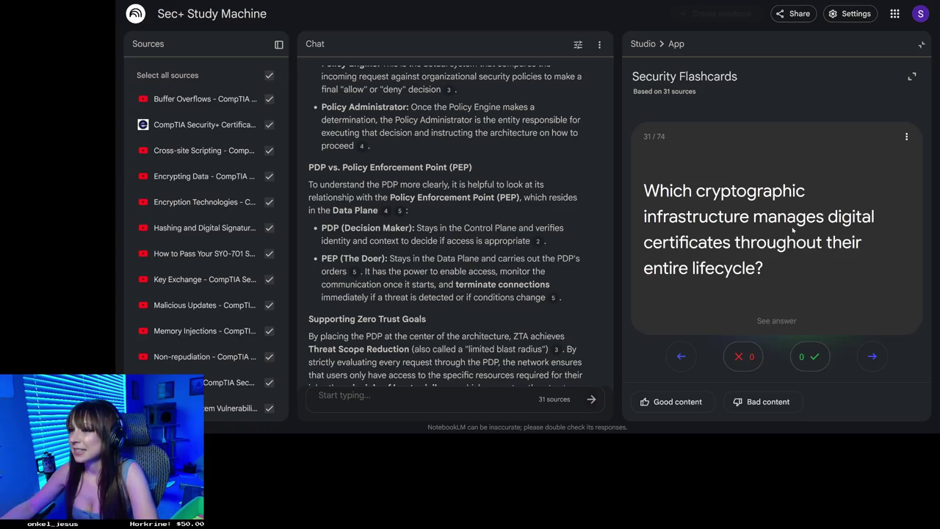
pyautogui.click(665, 224)
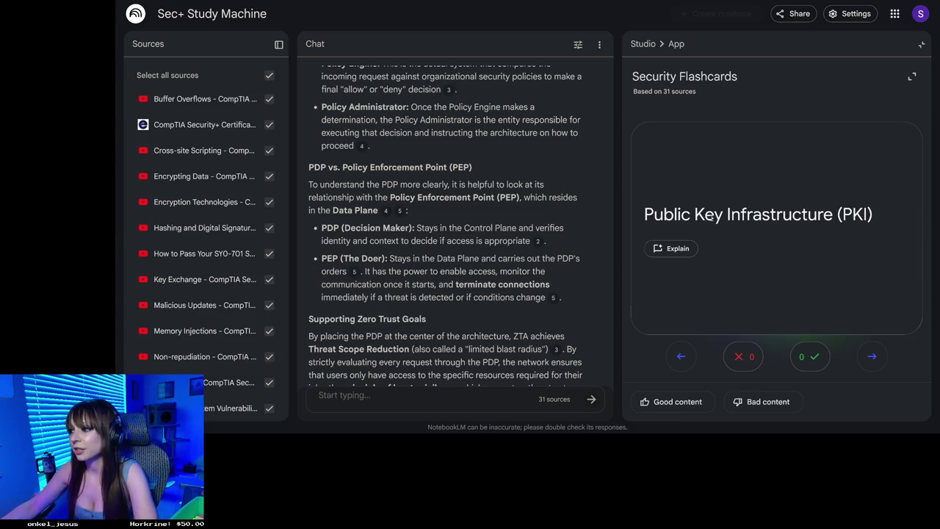
# - Flip card 31 back and forth, then have the chat explain Public Key Infrastructure
pyautogui.click(666, 227)
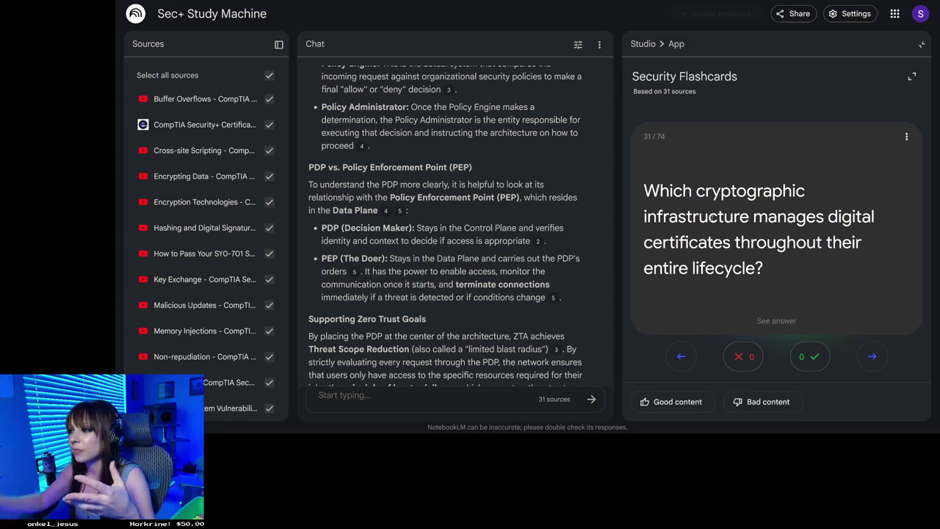
pyautogui.click(710, 286)
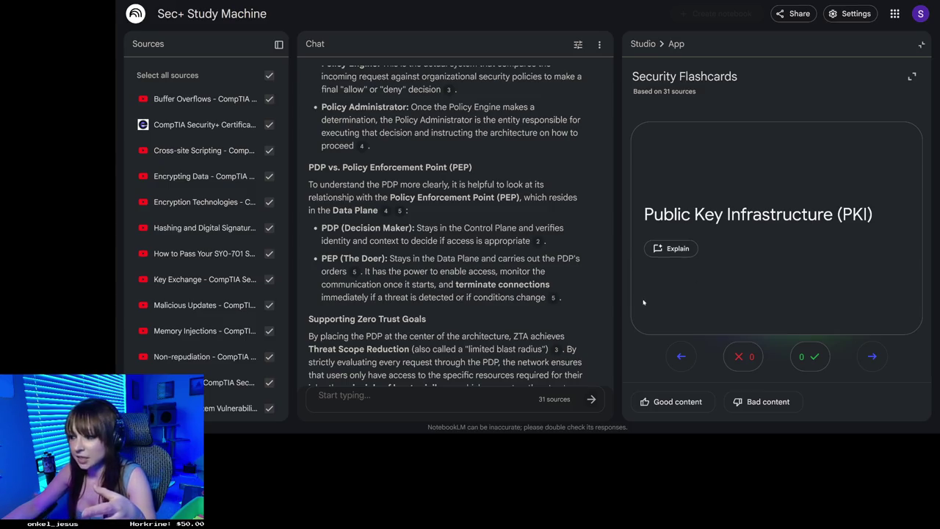
pyautogui.click(675, 248)
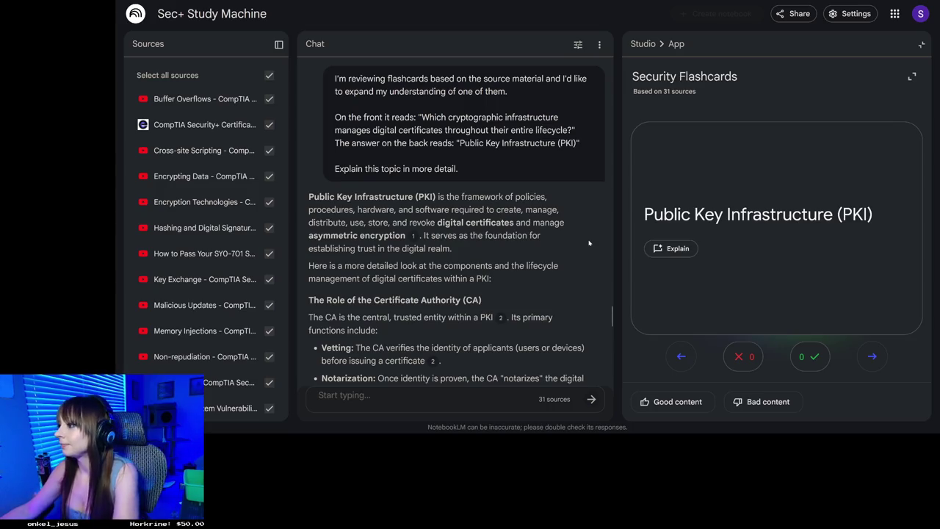
# - Flip the PKI card twice and advance to card 32, 'What is Key Escrow?'
pyautogui.click(786, 228)
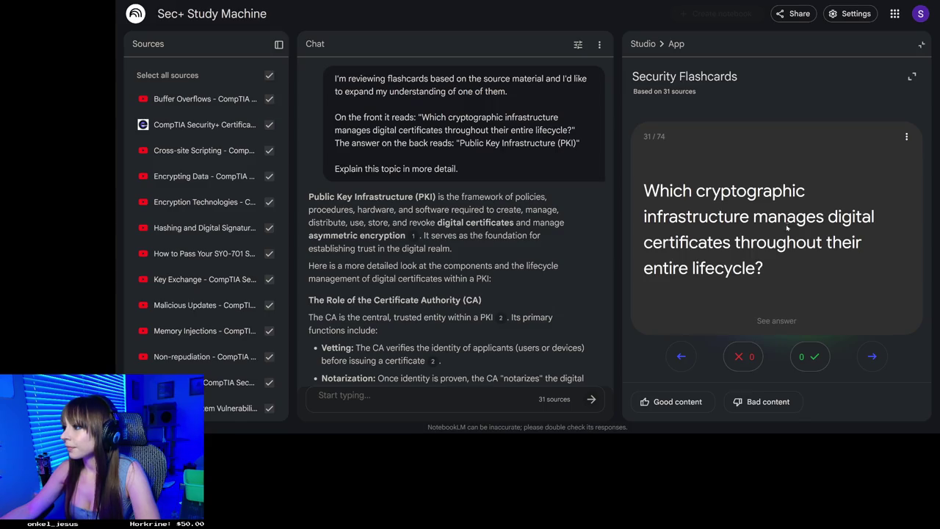
pyautogui.click(786, 227)
pyautogui.click(825, 359)
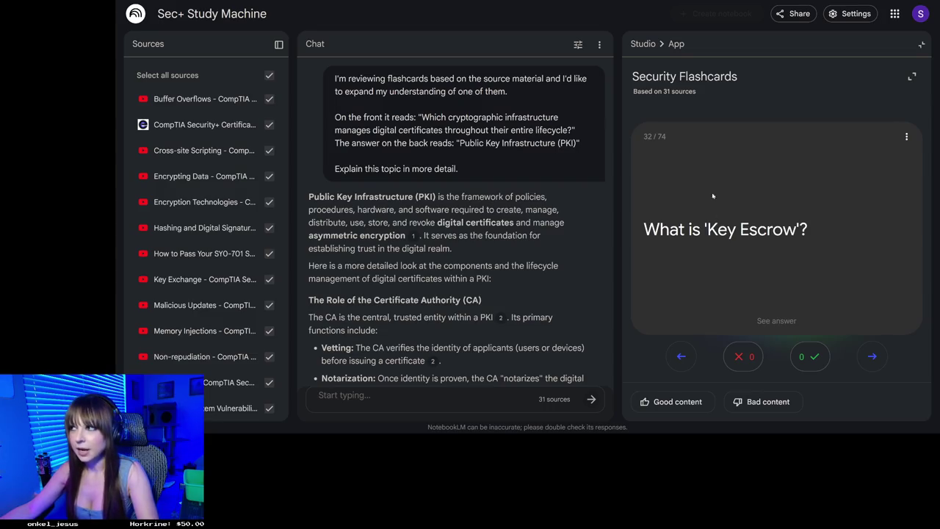
# - Search Google in a new tab for 'the lord of the rings item the fictional'
pyautogui.hotkey('ctrl', 't')
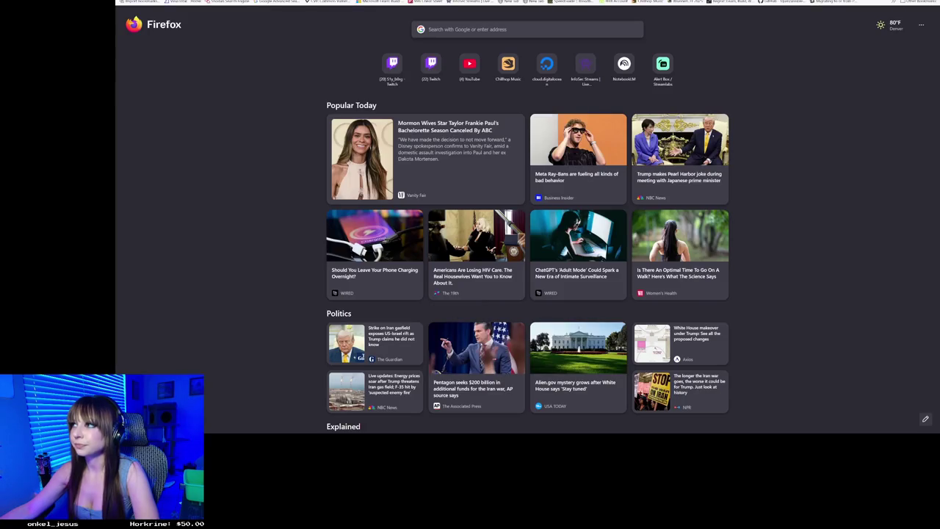
pyautogui.write('the')
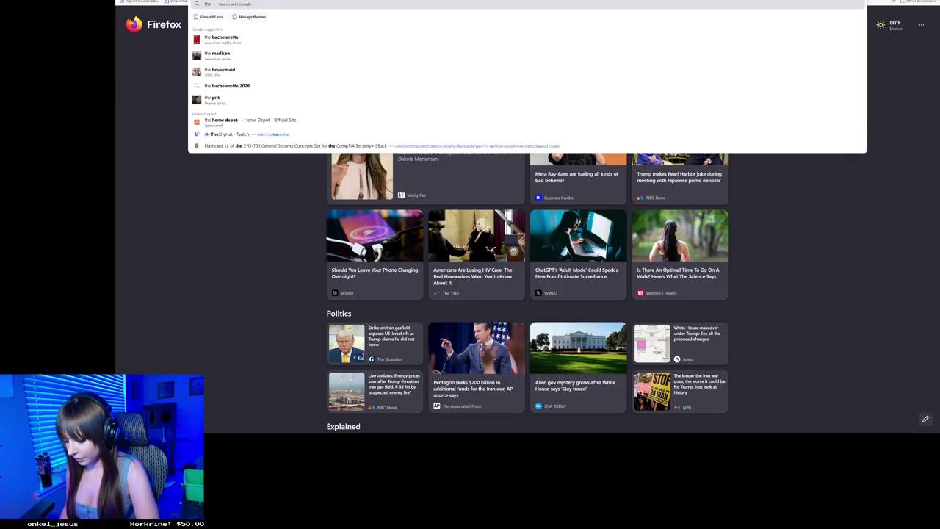
pyautogui.write(' lord')
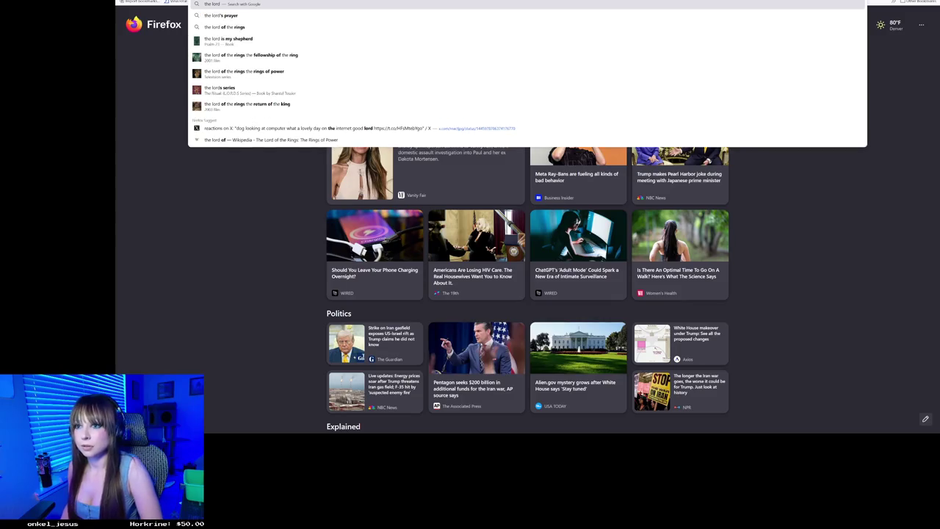
pyautogui.write(' of the rings')
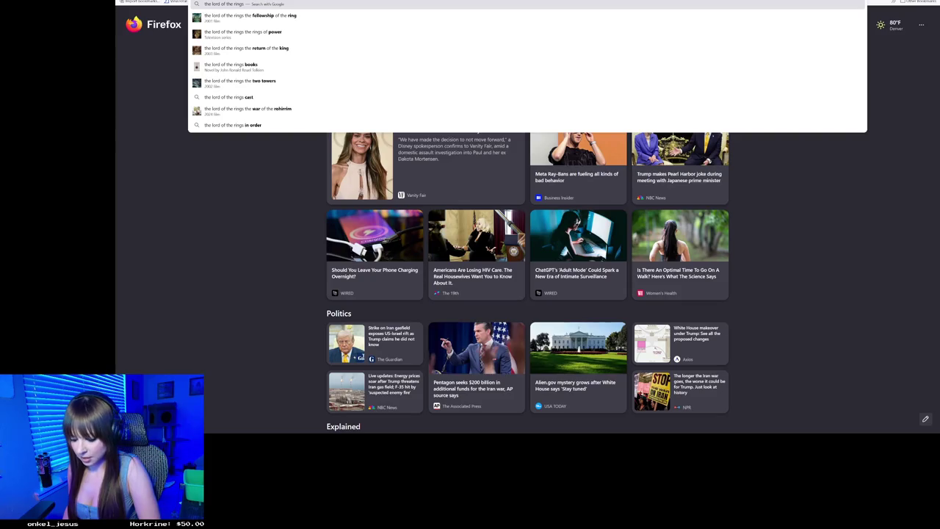
pyautogui.write(' item the fict')
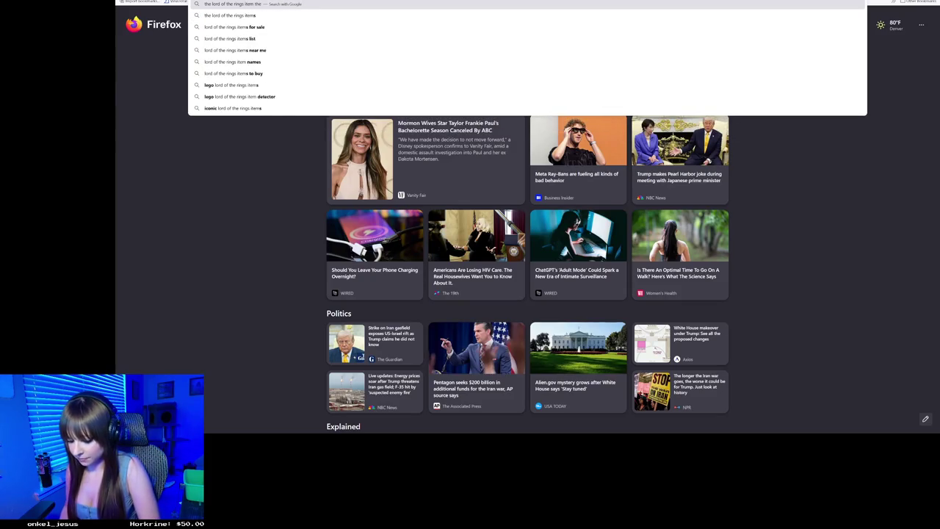
pyautogui.write('ional')
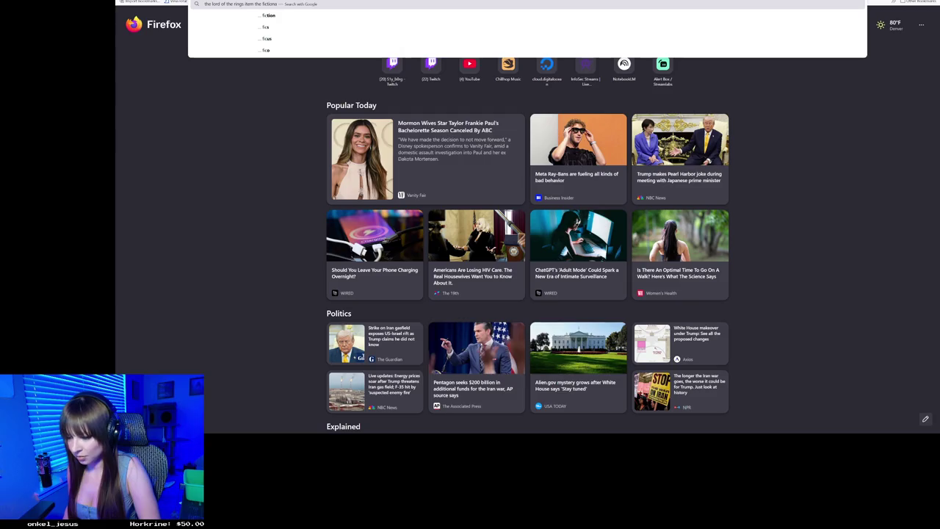
pyautogui.press('Return')
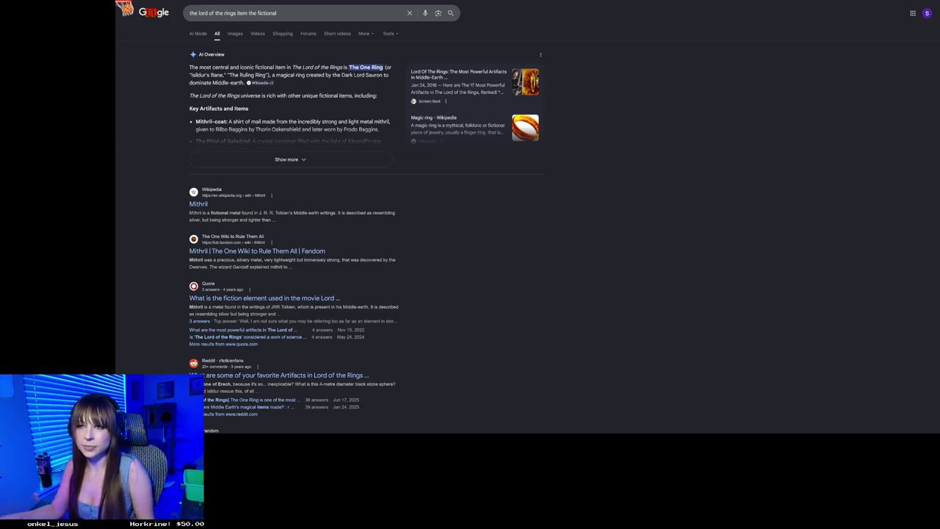
# - Replace 'item the fictional' in the search box with 'palantir'
pyautogui.moveTo(277, 12); pyautogui.dragTo(224, 13)
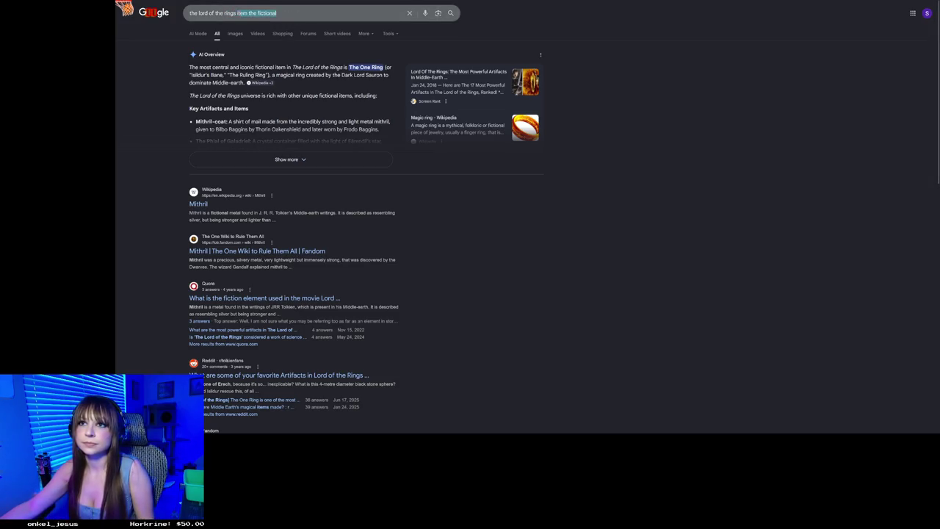
pyautogui.press('BackSpace')
pyautogui.write('palanti')
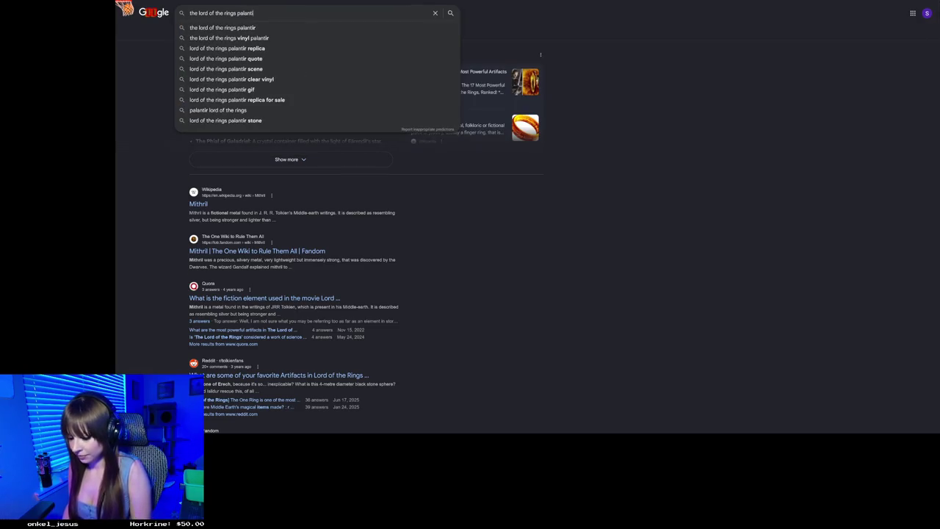
pyautogui.write('r')
# - Search 'the lord of the rings palantir', read the expanded AI Overview, then return to the notebook
pyautogui.press('Return')
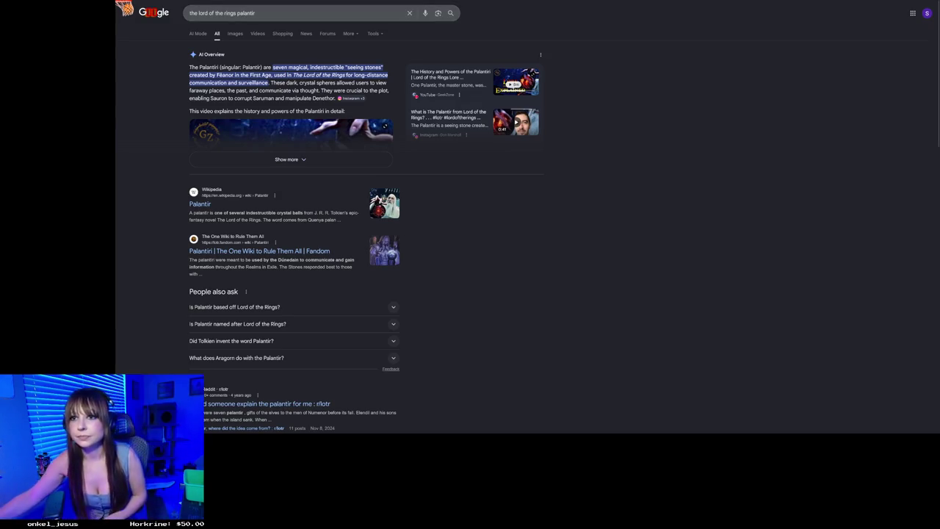
pyautogui.click(295, 159)
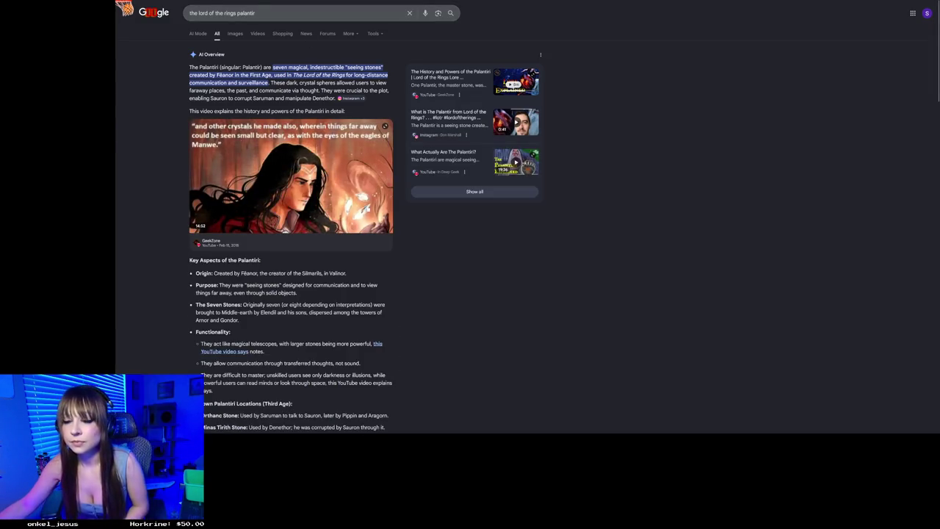
pyautogui.scroll(-1, 395, 250)
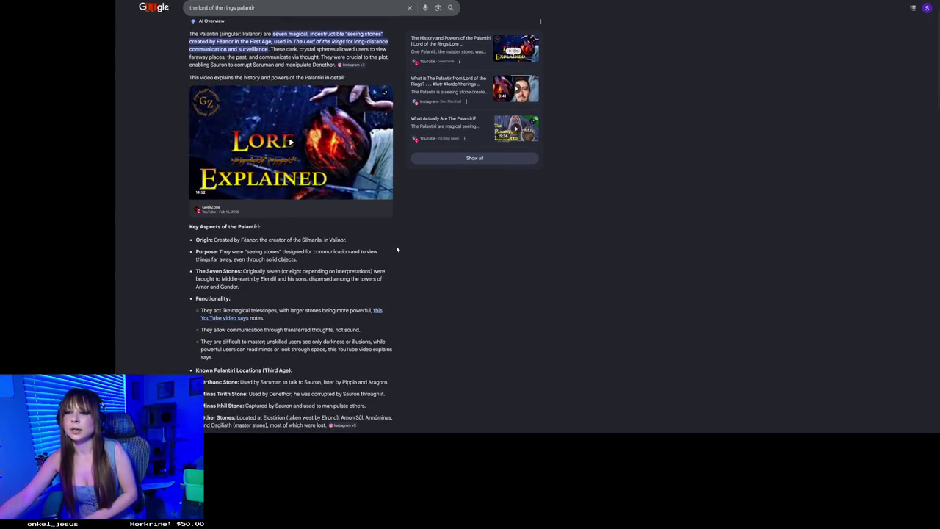
pyautogui.scroll(1, 394, 243)
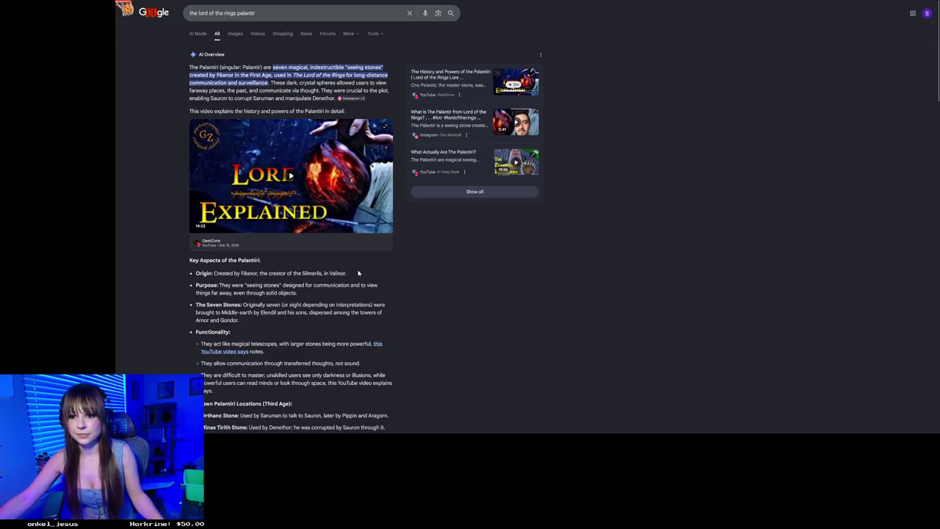
pyautogui.scroll(-3, 358, 273)
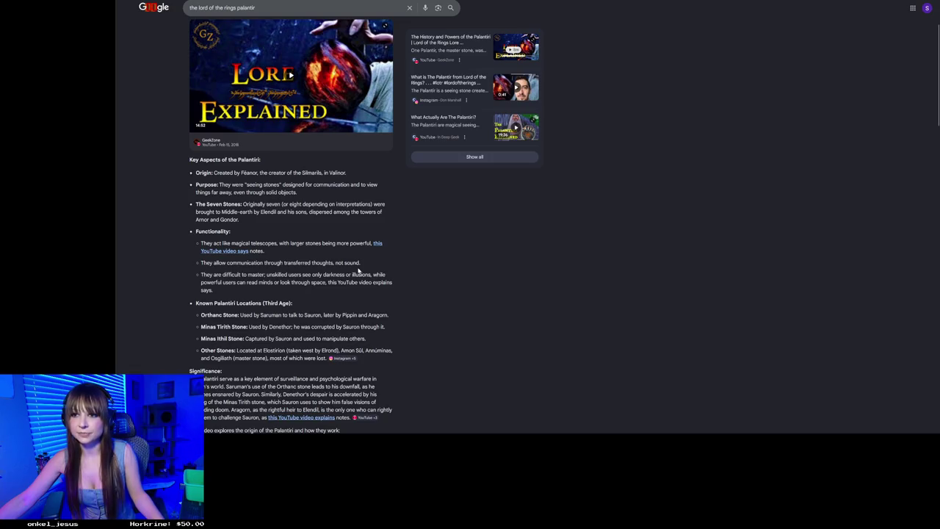
pyautogui.scroll(3, 358, 272)
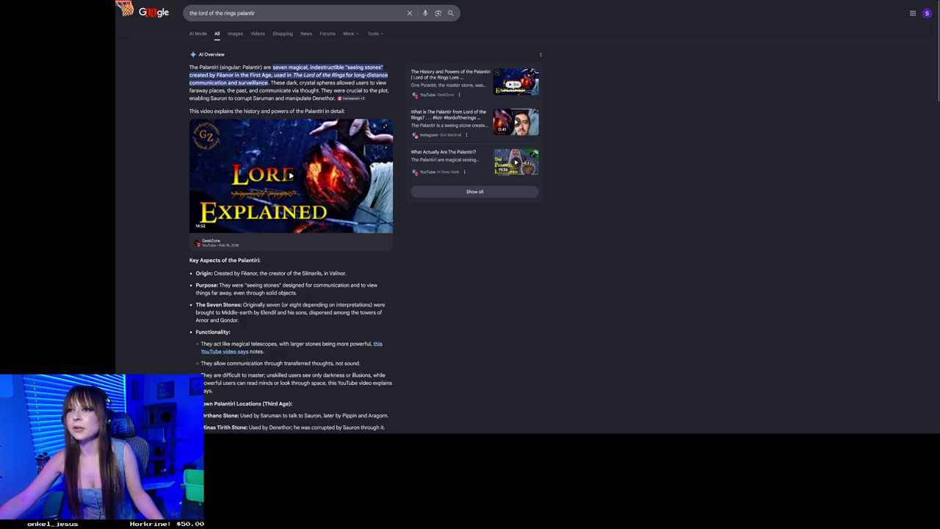
pyautogui.hotkey('ctrl', 'Tab')
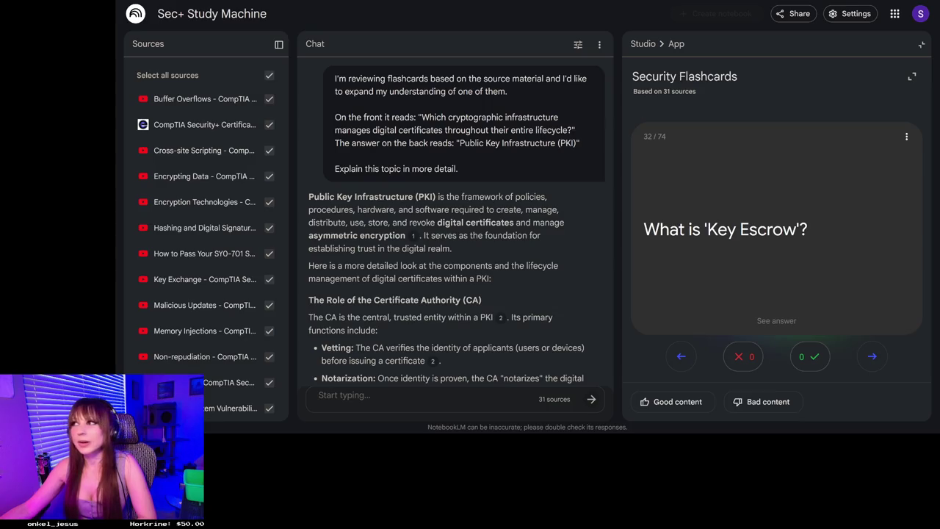
# - Open a new browser tab from the Key Escrow card
pyautogui.hotkey('ctrl', 't')
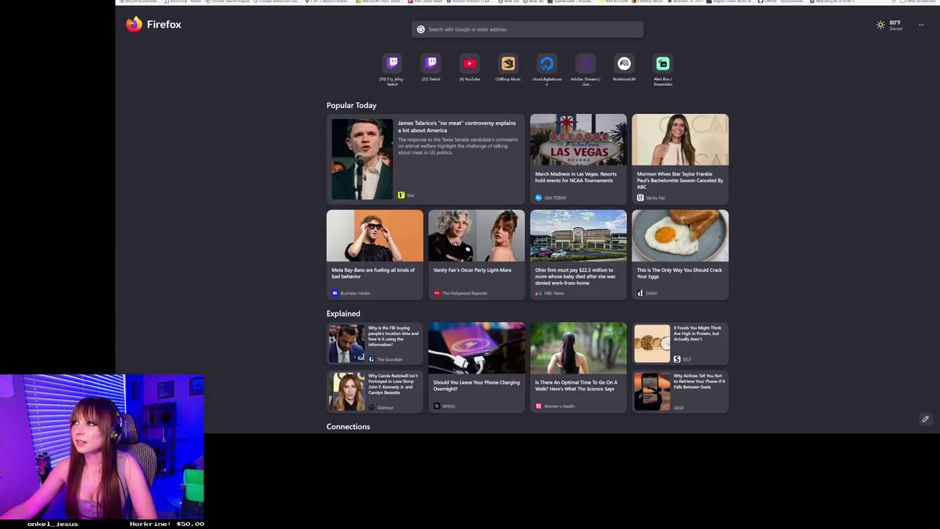
# - Search 'klingon bonus tracks lord of the rings', accept the 'killington' correction, and return to NotebookLM
pyautogui.write('klingon')
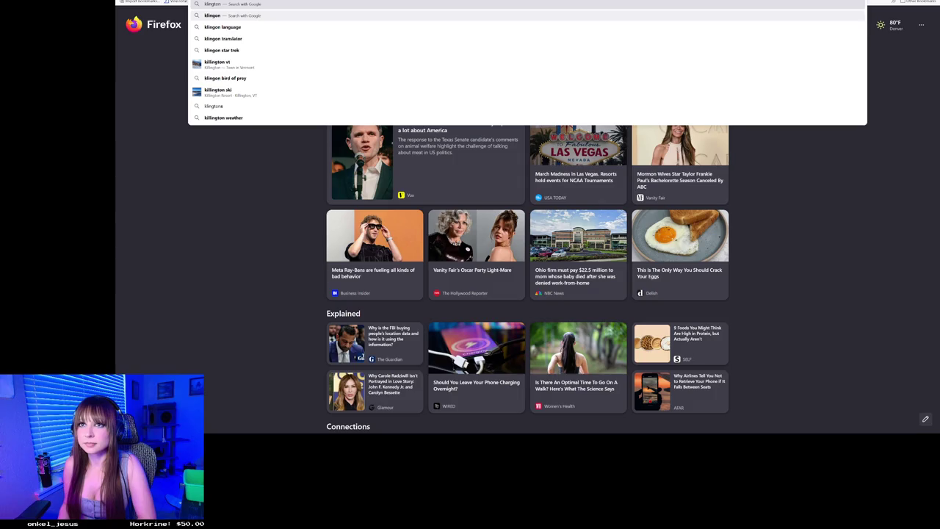
pyautogui.press('BackSpace')
pyautogui.press('BackSpace')
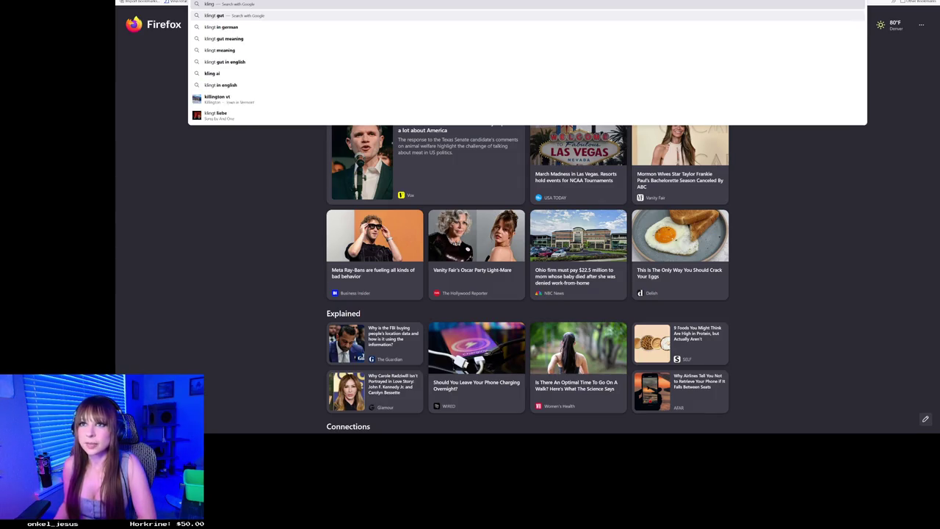
pyautogui.write('on')
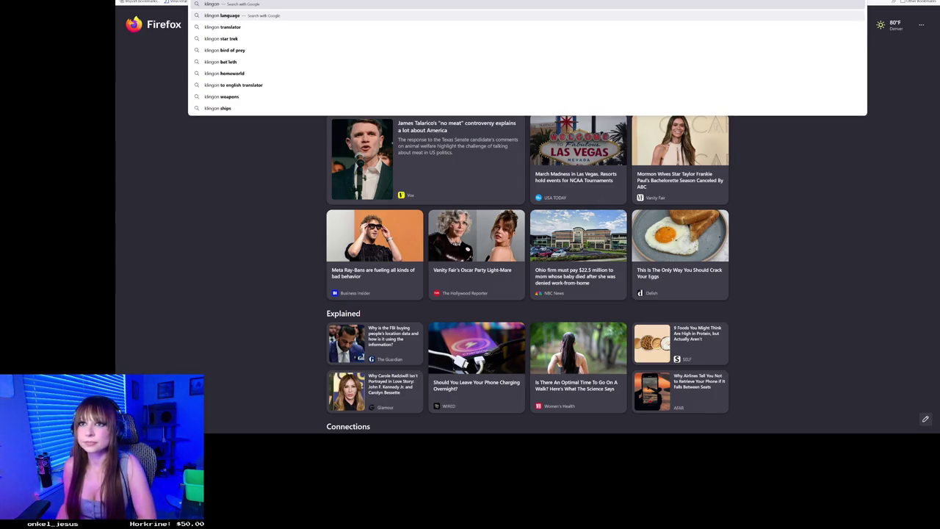
pyautogui.press('BackSpace')
pyautogui.press('BackSpace')
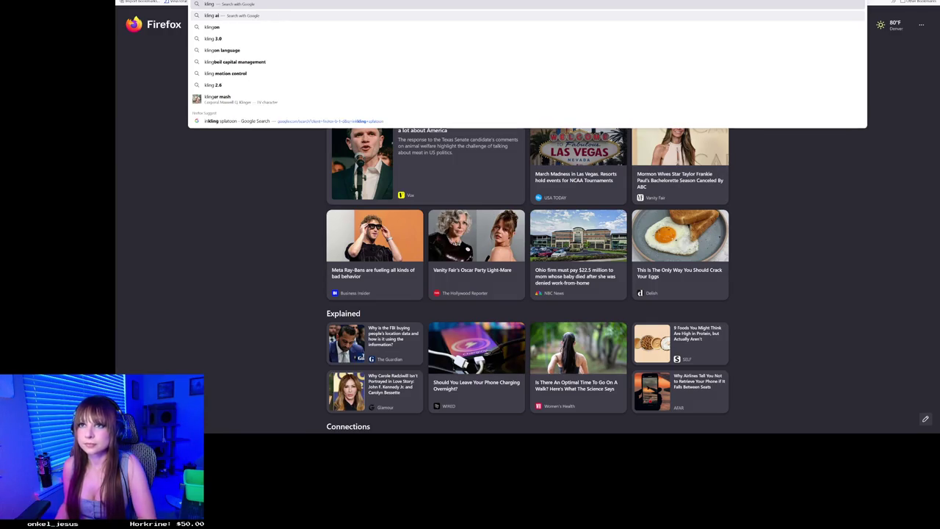
pyautogui.write('ton')
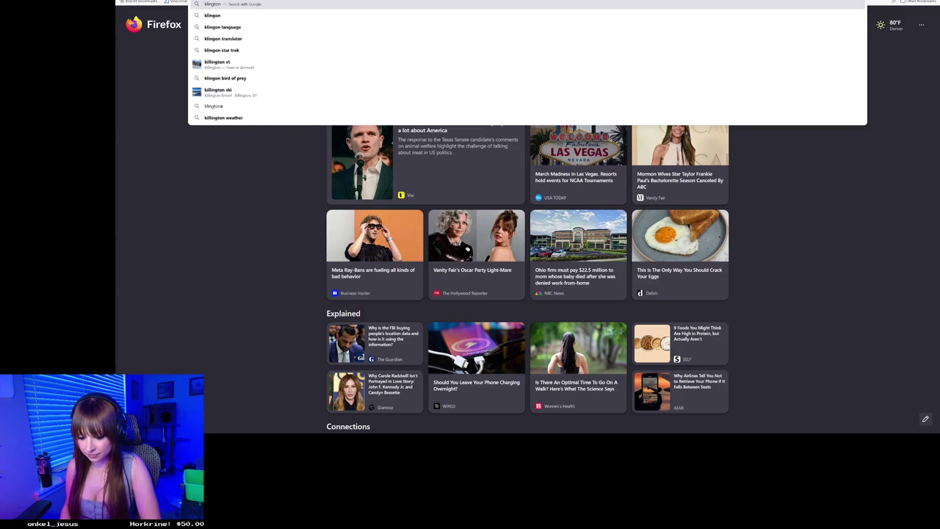
pyautogui.write(' bon')
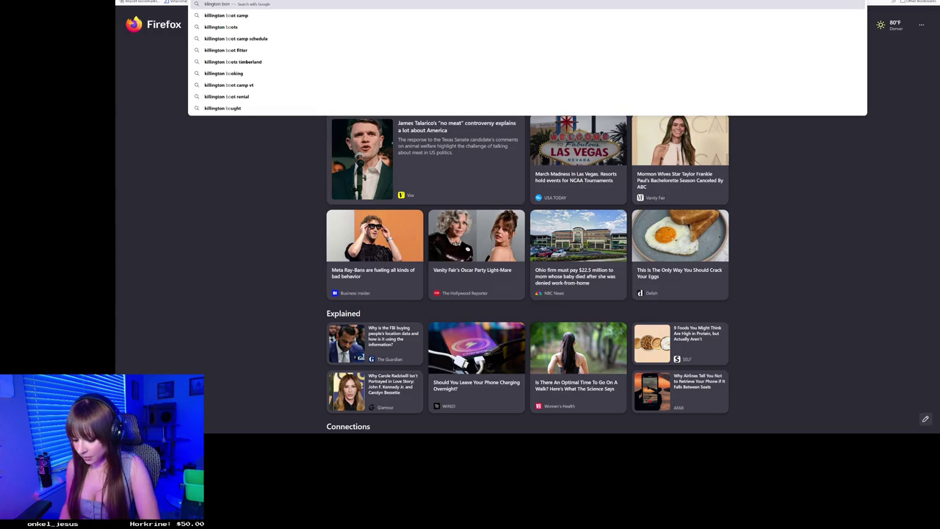
pyautogui.write('us tracks')
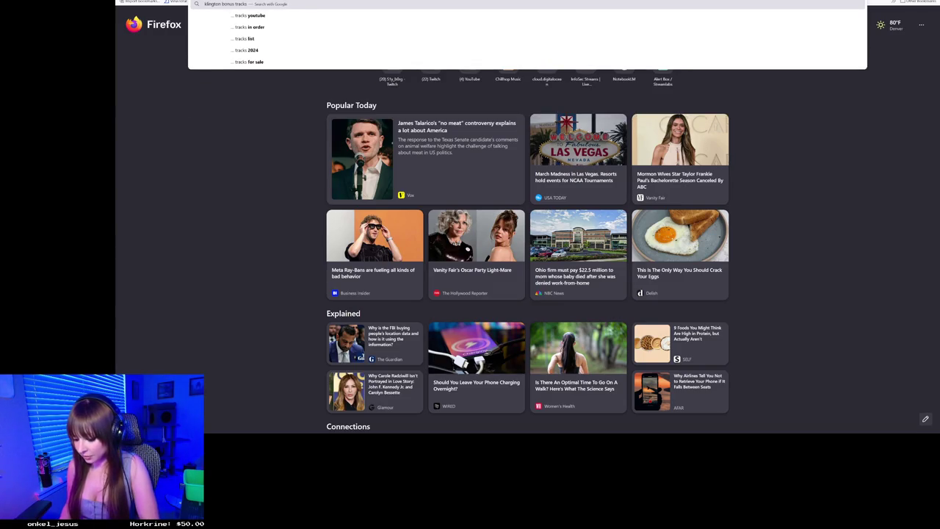
pyautogui.write(' lord of the')
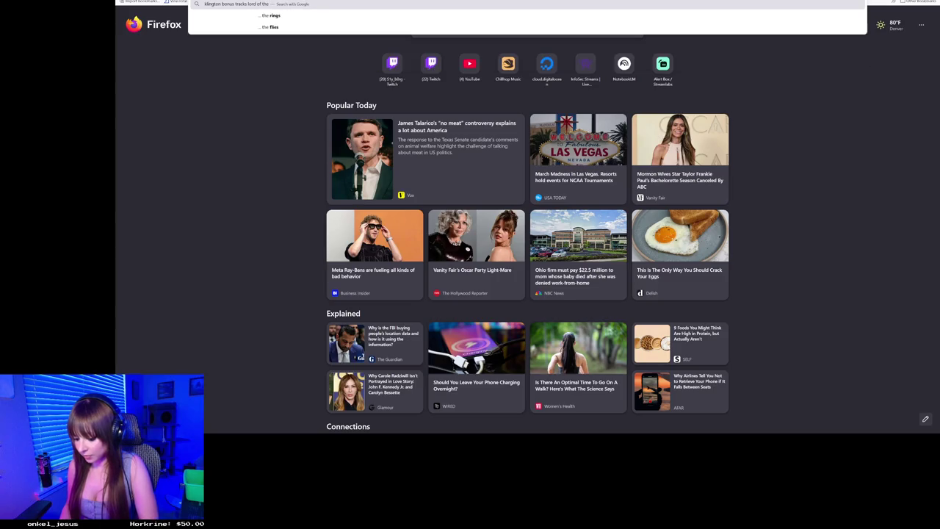
pyautogui.write(' rings')
pyautogui.press('Return')
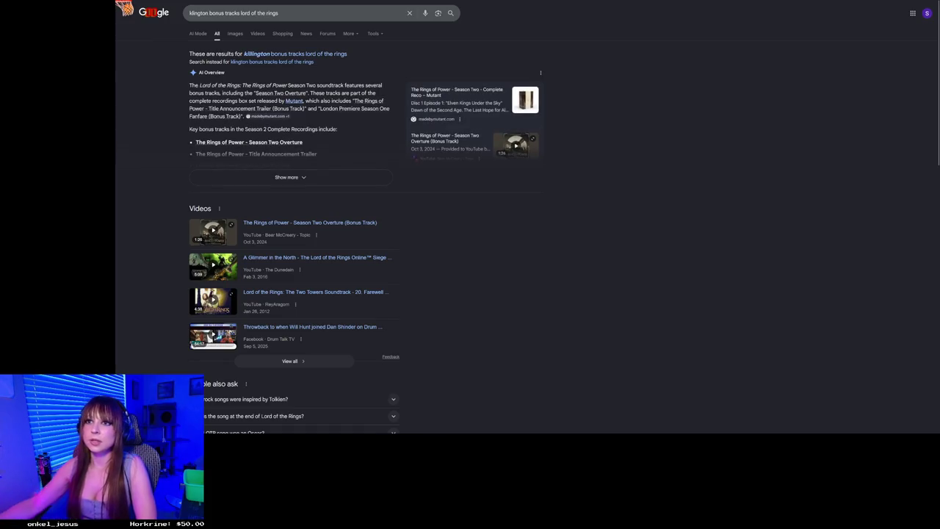
pyautogui.click(314, 55)
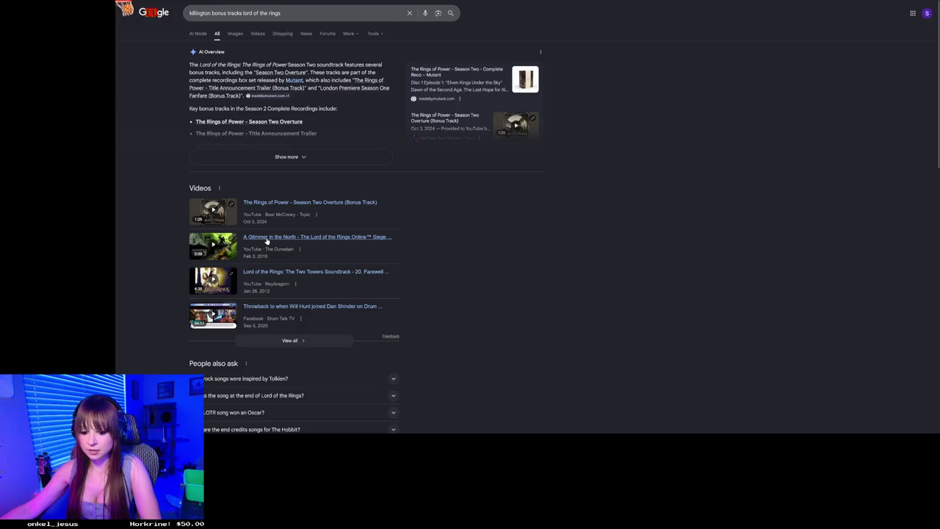
pyautogui.hotkey('ctrl', 'Tab')
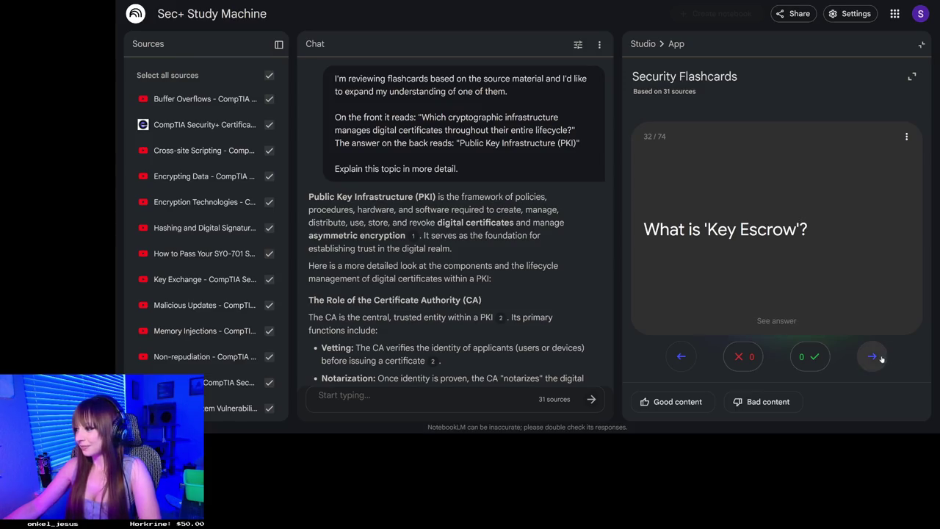
# - Reveal the Key Escrow card's answer, then flip card 32 back to its question
pyautogui.click(842, 276)
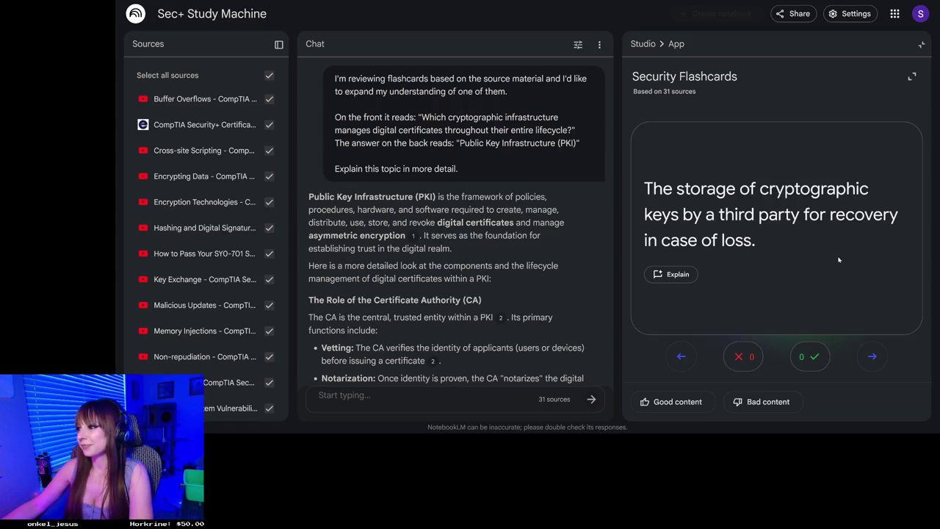
pyautogui.click(808, 295)
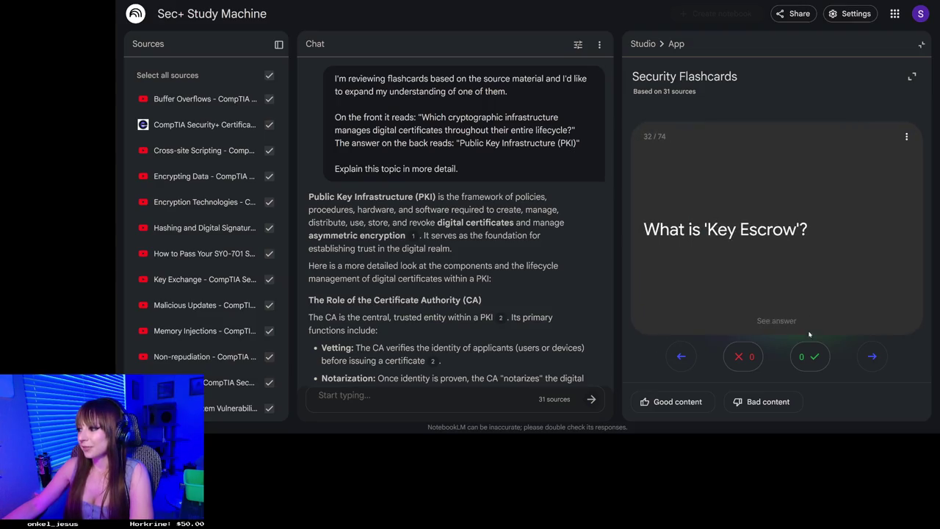
# - Advance from card 32 to flashcard 33, about whole-drive encryption
pyautogui.click(867, 355)
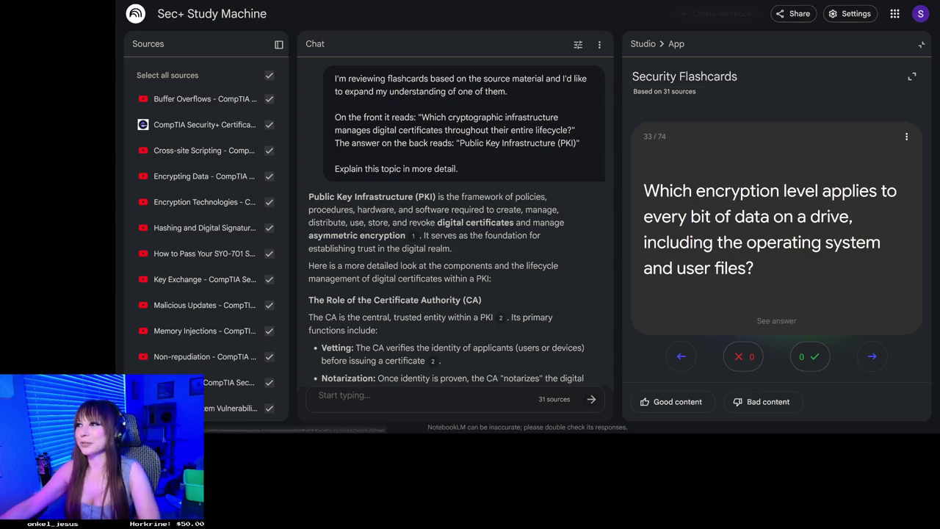
# - Search Google for 'klingon language' in a new tab, then close it to return to the flashcards
pyautogui.hotkey('ctrl', 't')
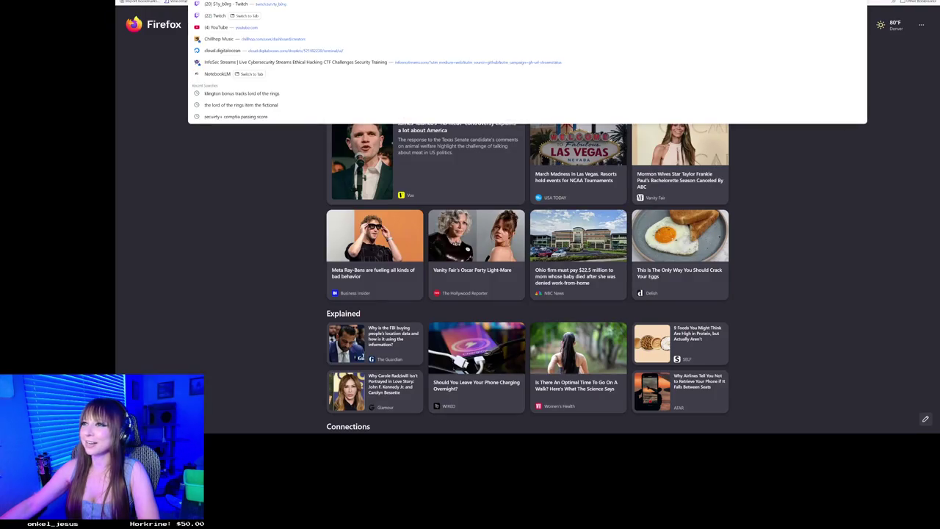
pyautogui.write('klingon')
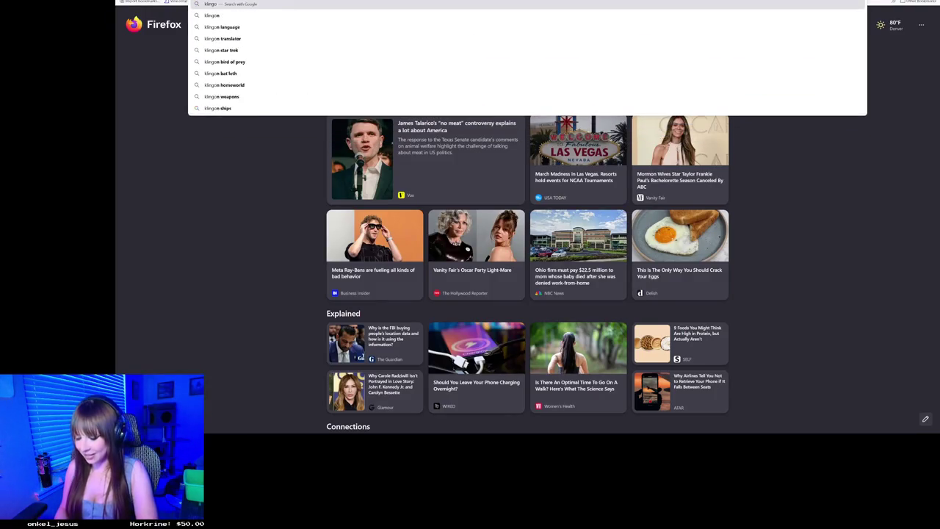
pyautogui.press('Down')
pyautogui.press('Return')
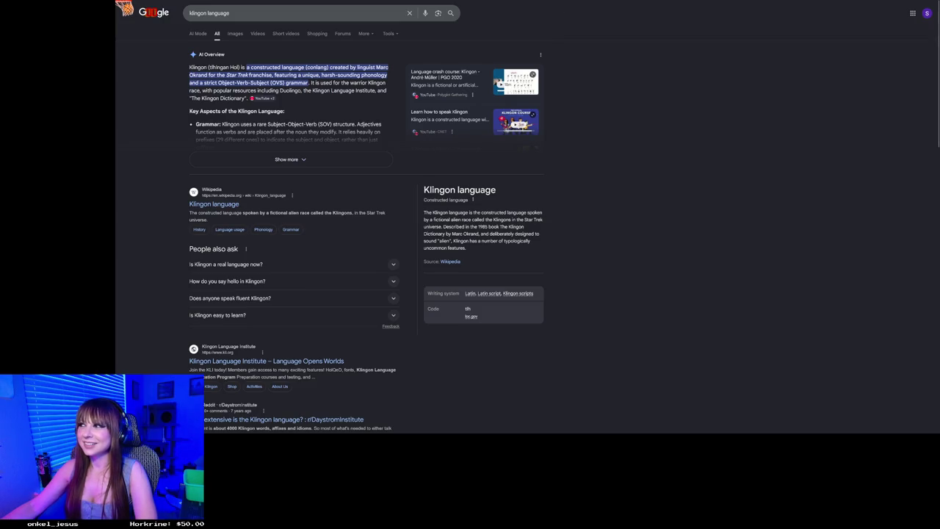
pyautogui.hotkey('ctrl', 'w')
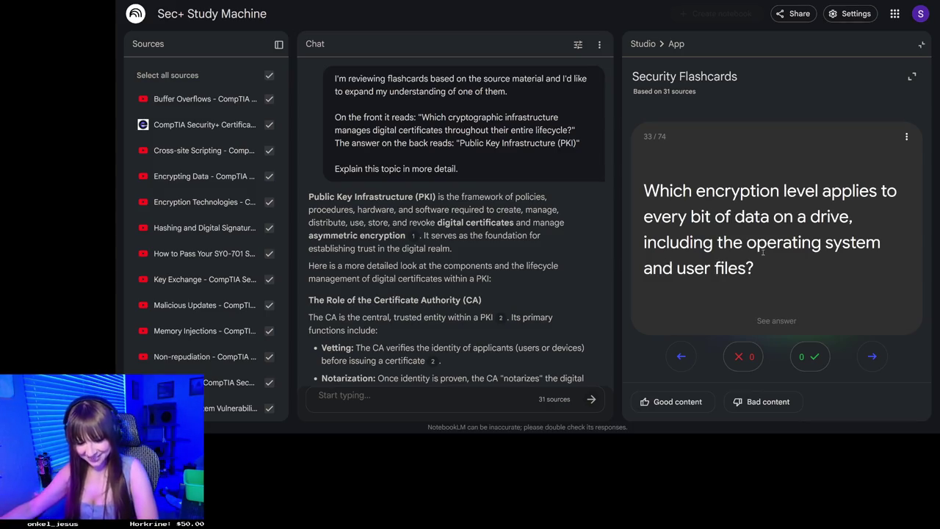
# - Open a new browser tab for another search
pyautogui.hotkey('ctrl', 't')
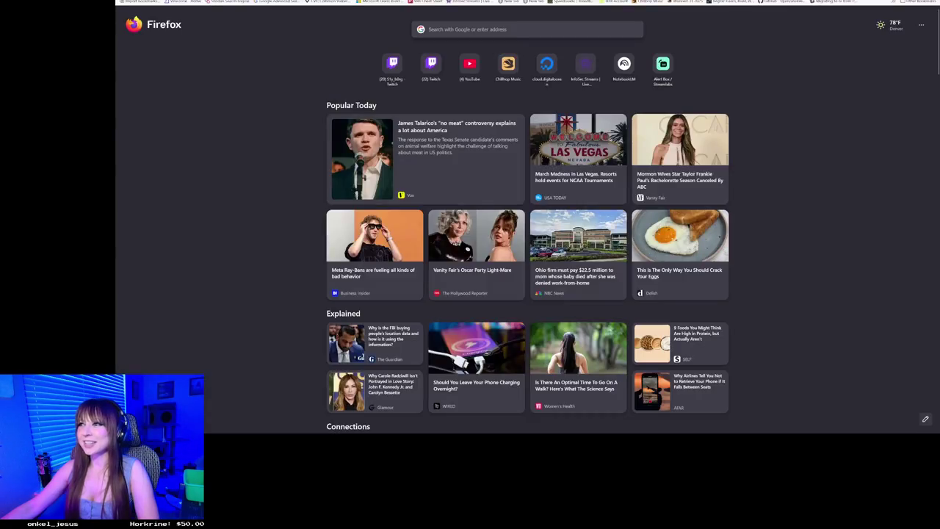
# - Search 'stargate', view image results and preview the SG-1 season 9 picture, then return to NotebookLM
pyautogui.write('star')
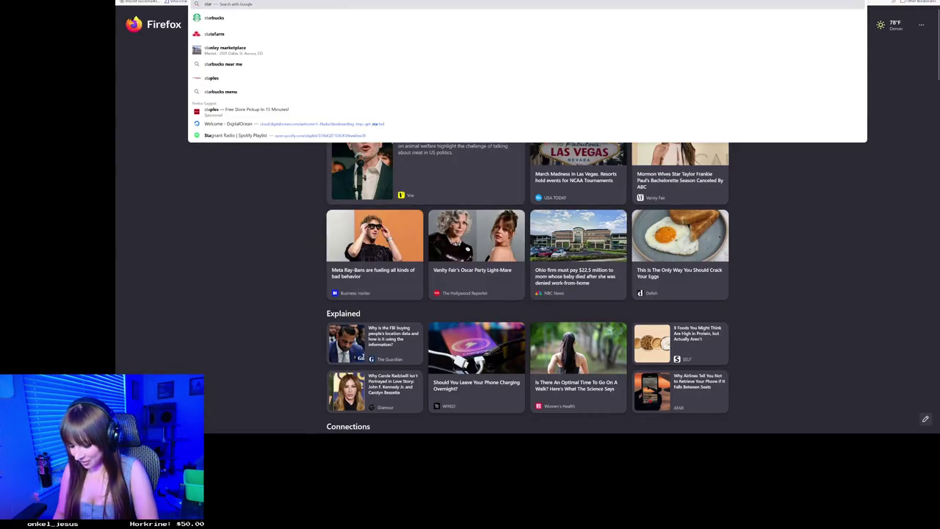
pyautogui.write('g')
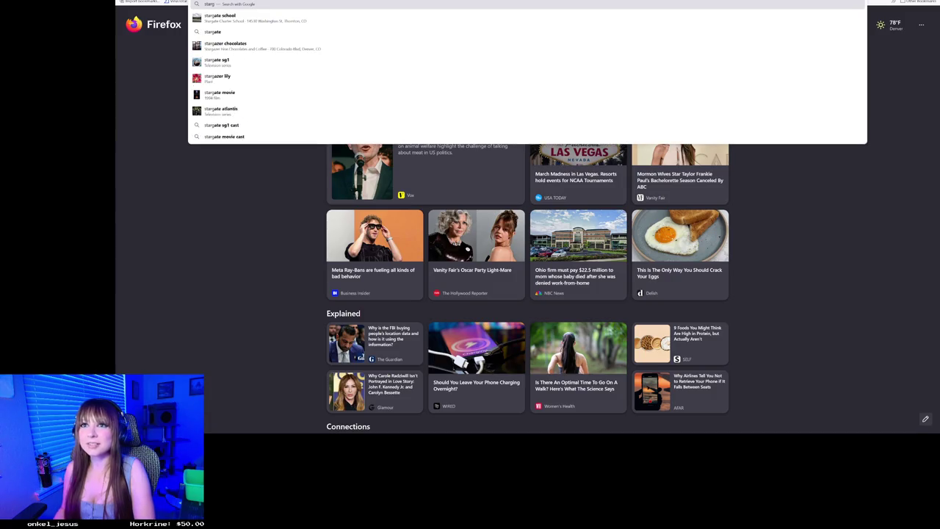
pyautogui.write('ate')
pyautogui.press('Return')
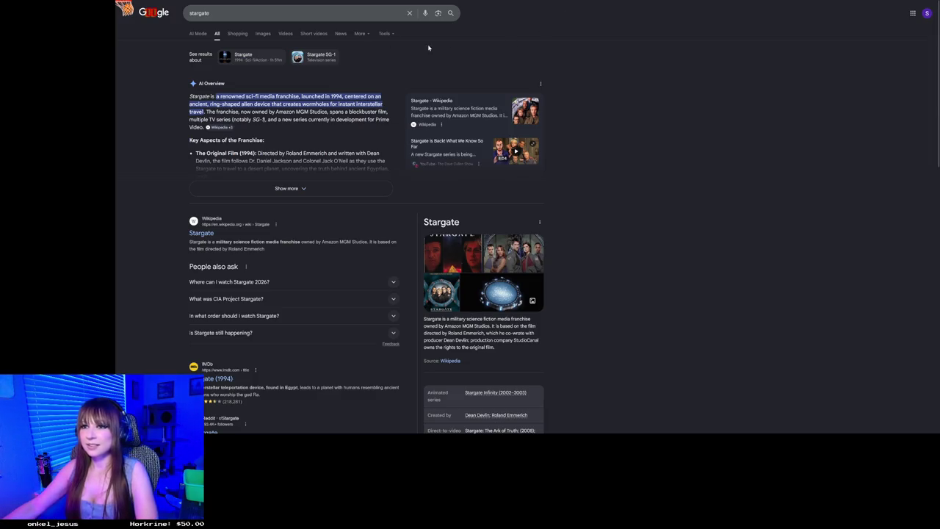
pyautogui.click(263, 33)
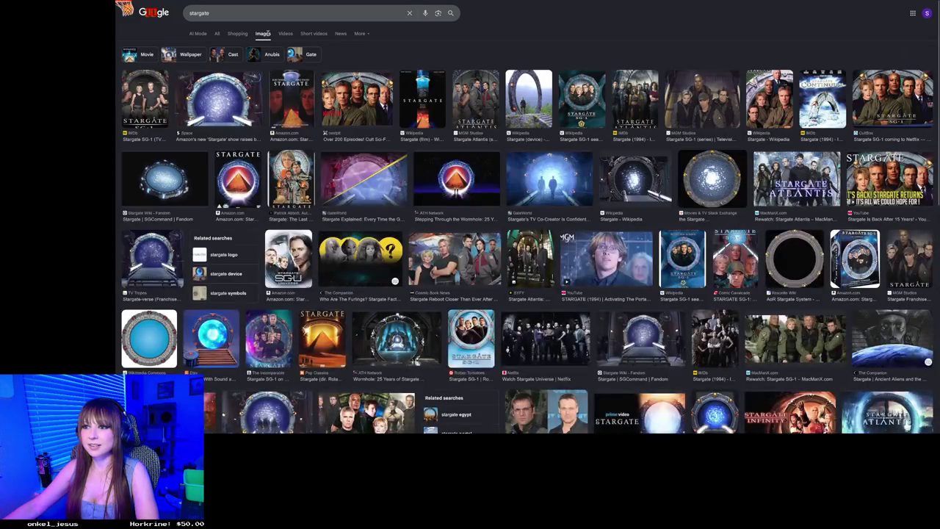
pyautogui.click(584, 104)
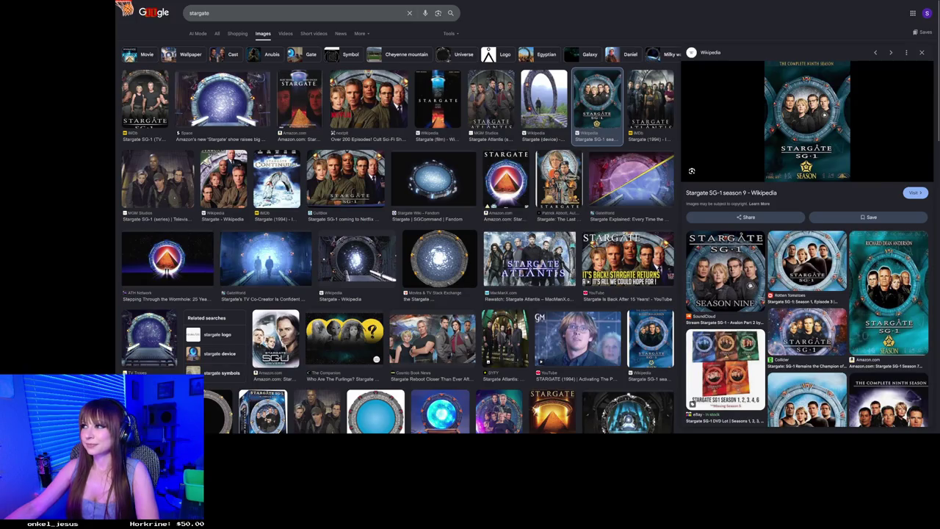
pyautogui.hotkey('ctrl', 'Tab')
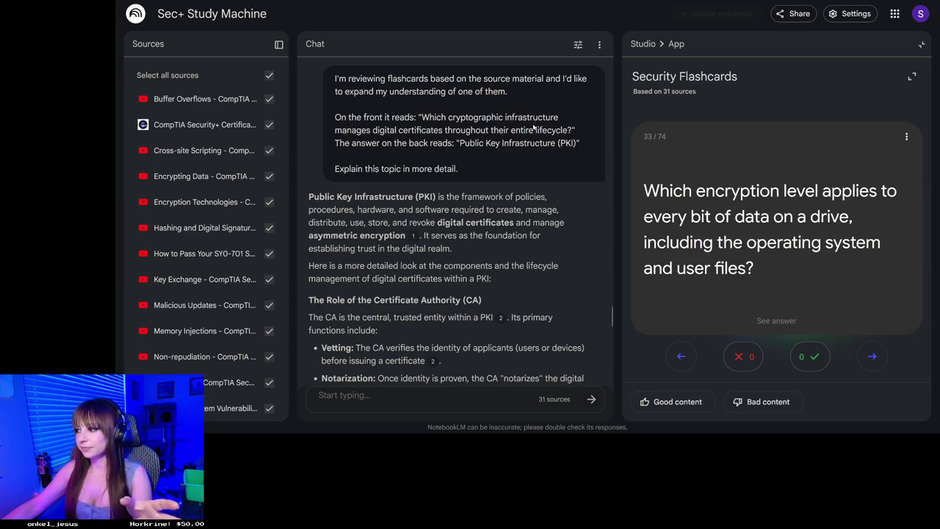
# - Reveal card 33's answer: Full-disk encryption (FDE)
pyautogui.click(760, 213)
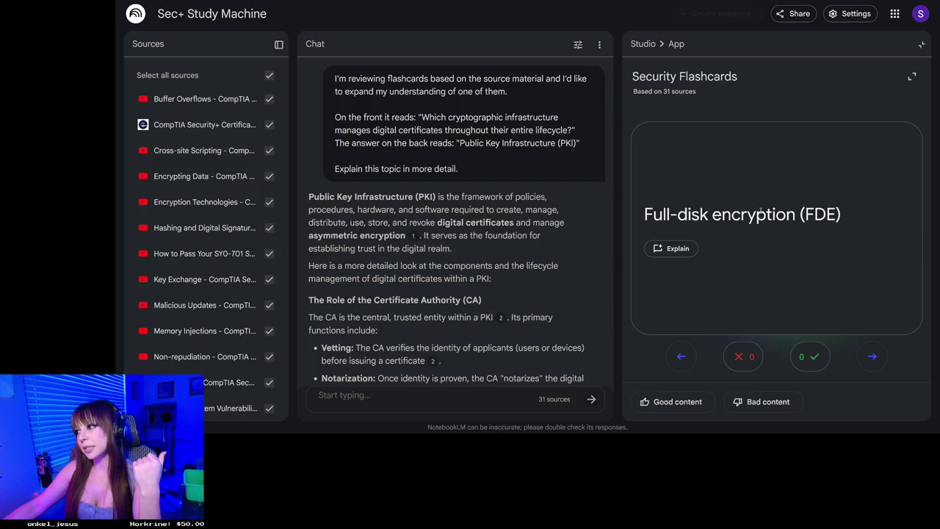
# - Advance to card 34 on TDE versus CLE and open a new browser tab
pyautogui.click(872, 356)
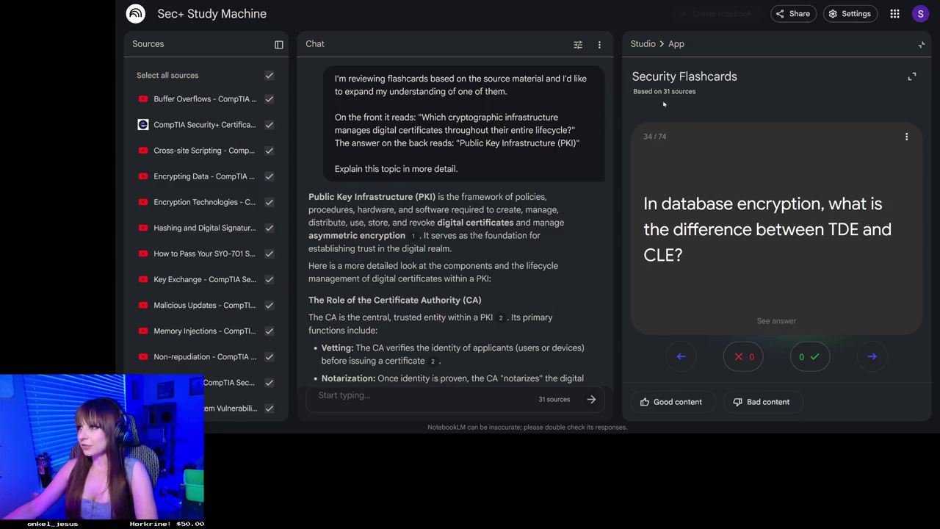
pyautogui.hotkey('ctrl', 't')
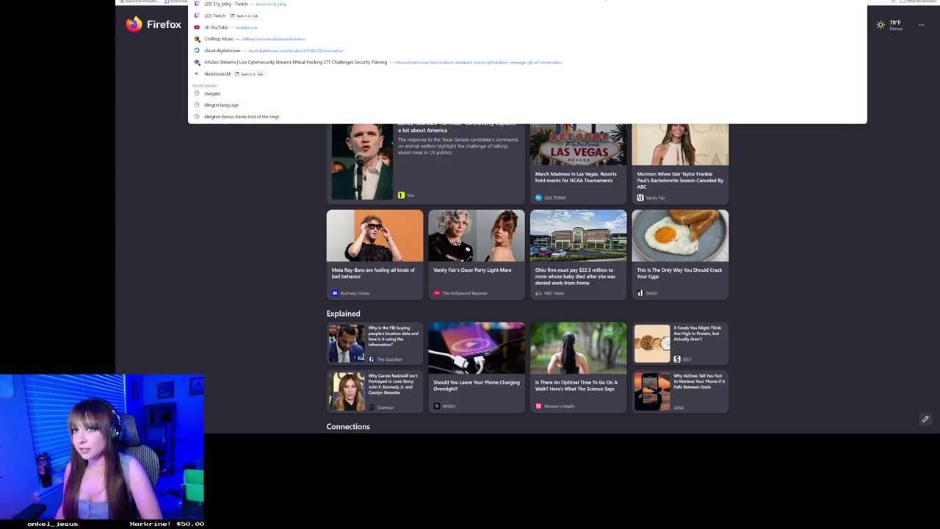
# - Search 'jason momoa stargate' and enlarge his Ronon Dex photo and the Reddit Stargate photo
pyautogui.write('jason mo')
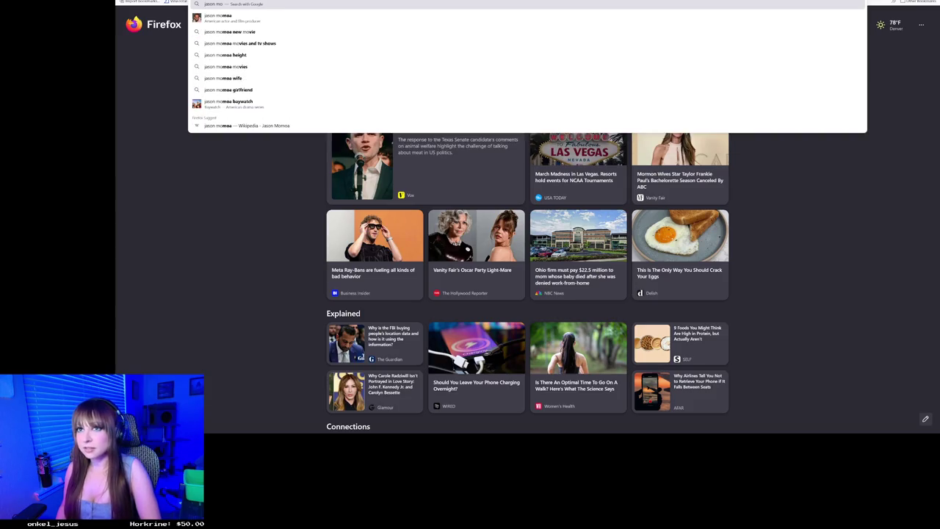
pyautogui.write('moa stargate')
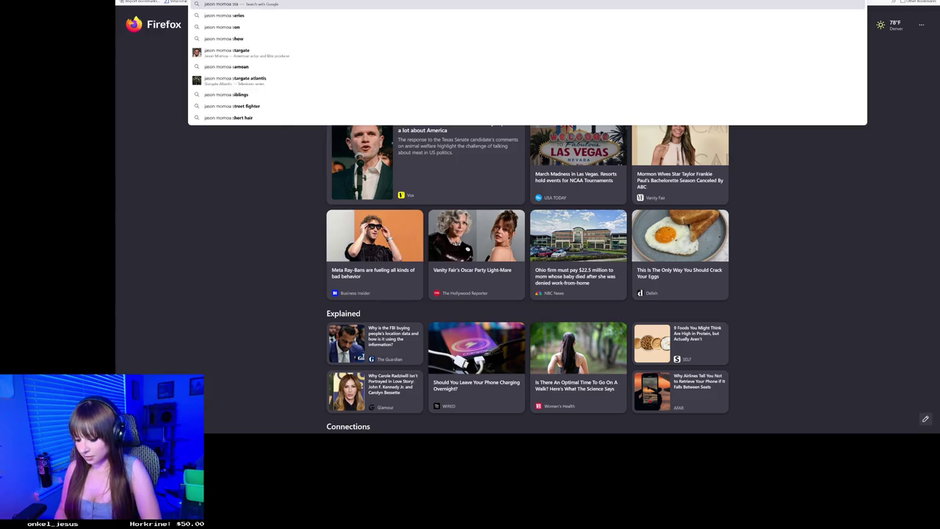
pyautogui.press('Return')
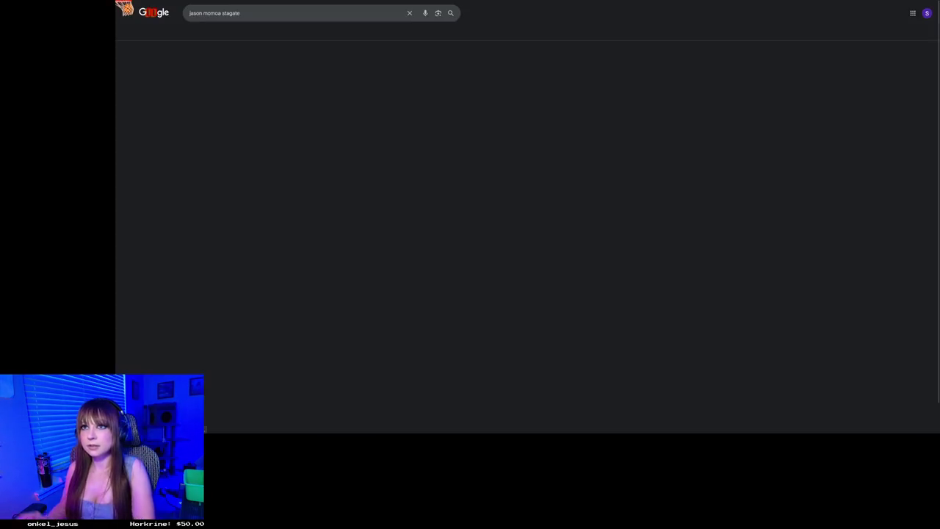
pyautogui.click(281, 57)
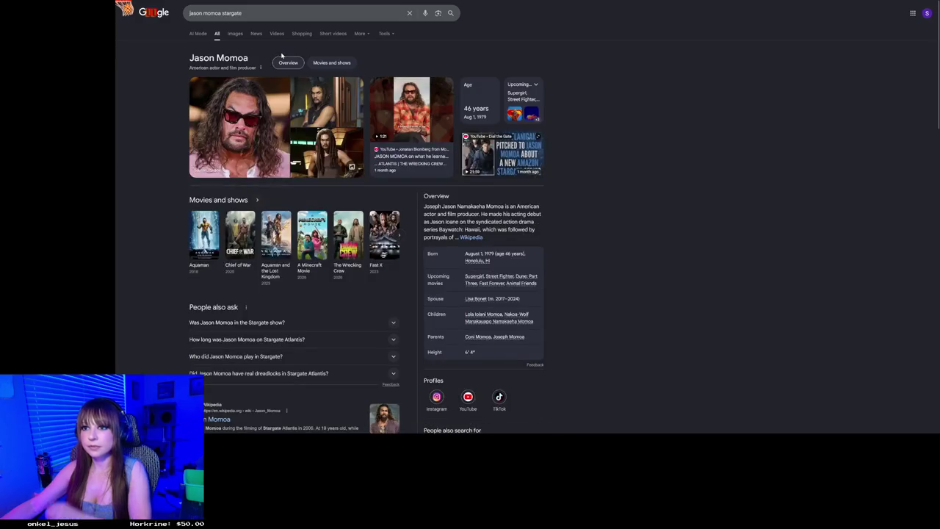
pyautogui.click(333, 103)
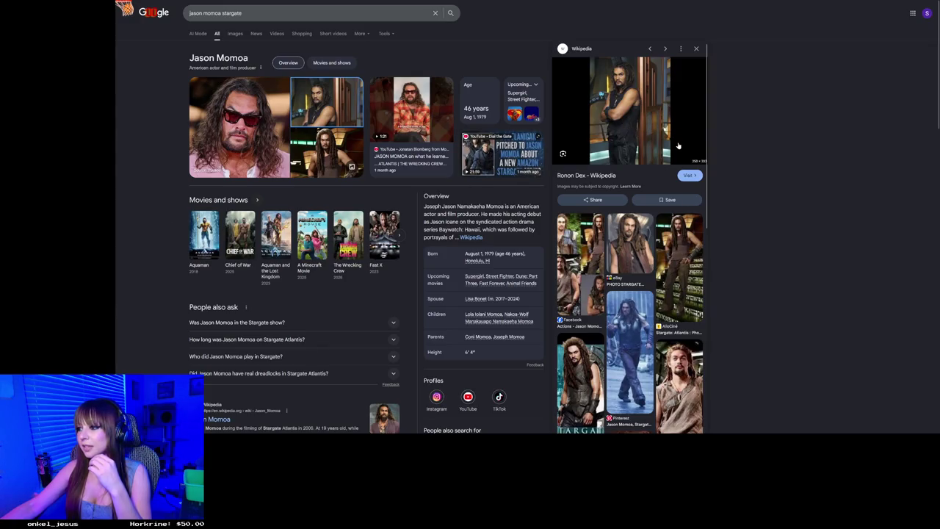
pyautogui.click(334, 158)
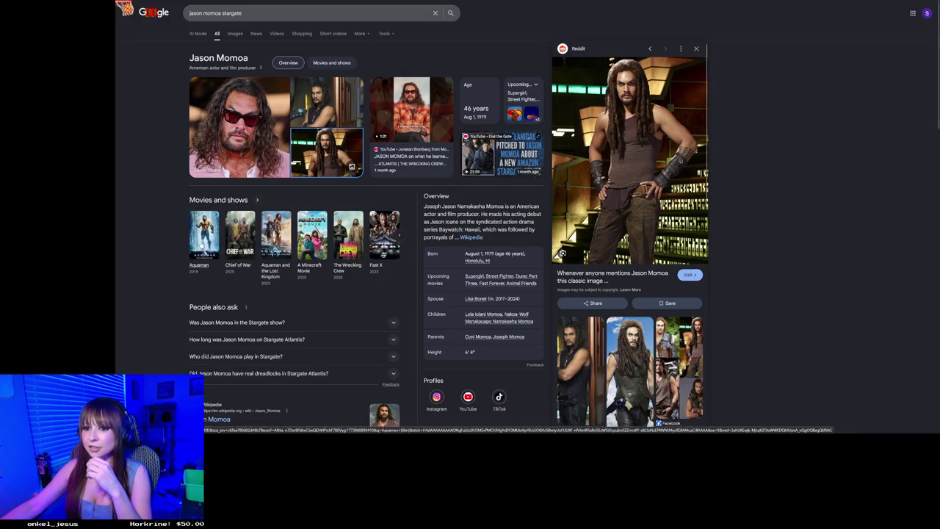
# - Open the Aquaman film results from the Jason Momoa image preview
pyautogui.click(204, 235)
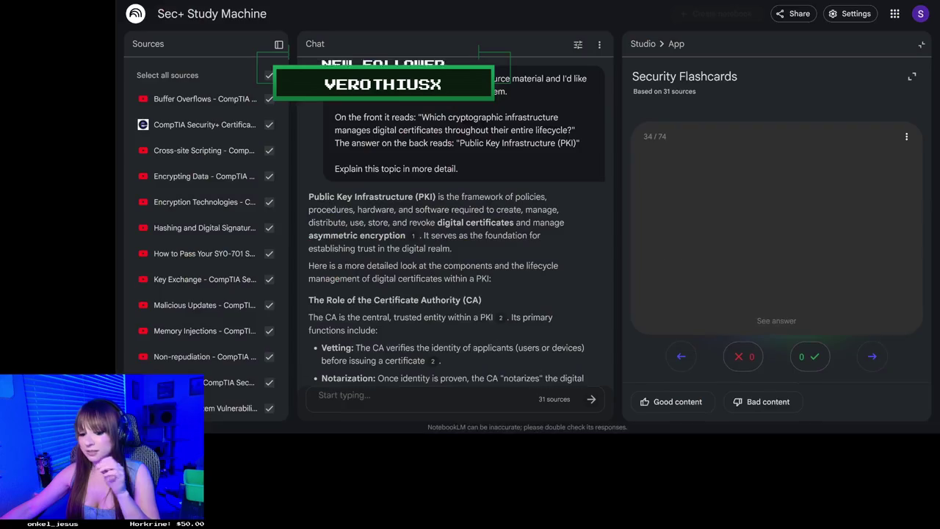
pyautogui.hotkey('ctrl', 'Tab')
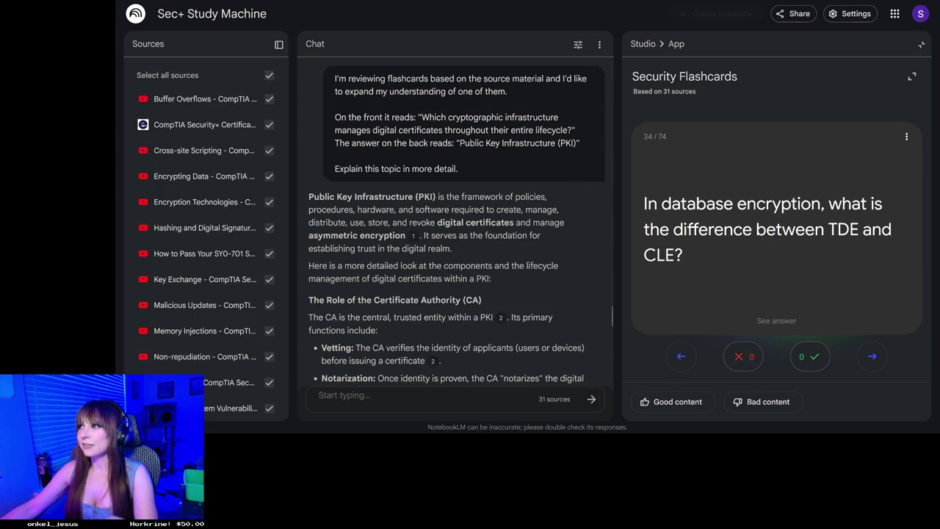
pyautogui.hotkey('ctrl', 't')
pyautogui.write('jason momoa')
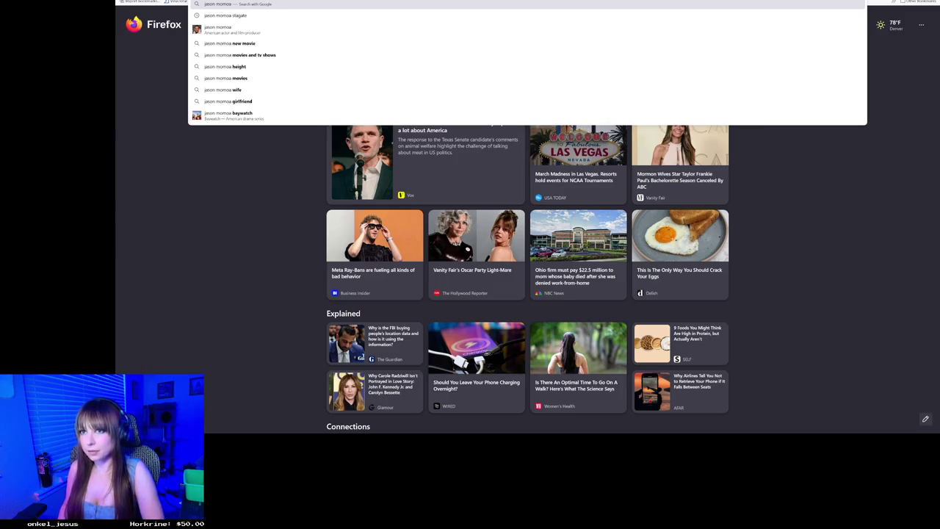
pyautogui.write(' wife')
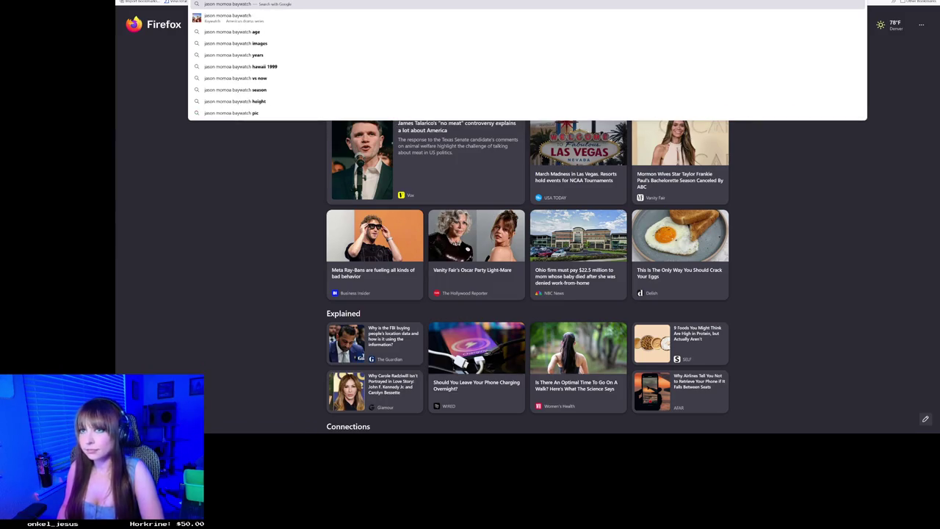
# - Search 'jason momoa baywatch', switch to Images, and preview the Hawaii Magazine Baywatch photo
pyautogui.press('Return')
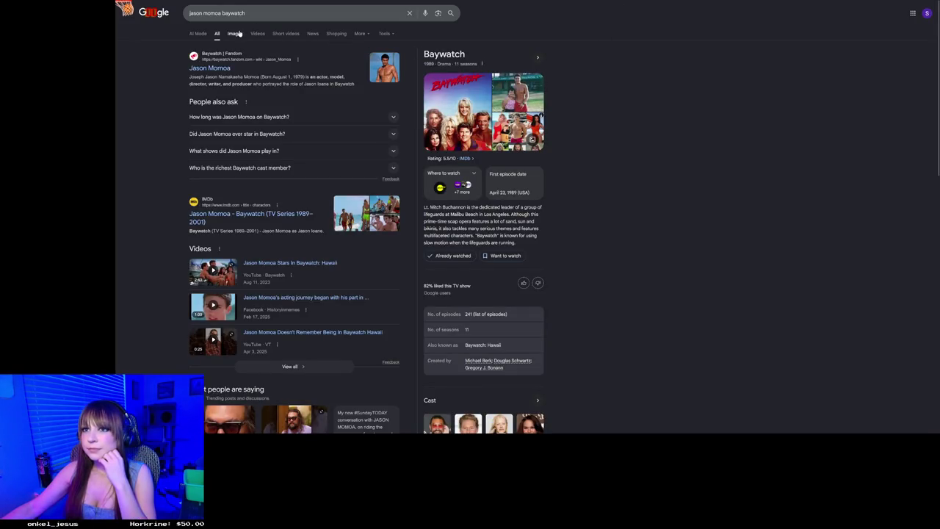
pyautogui.click(235, 34)
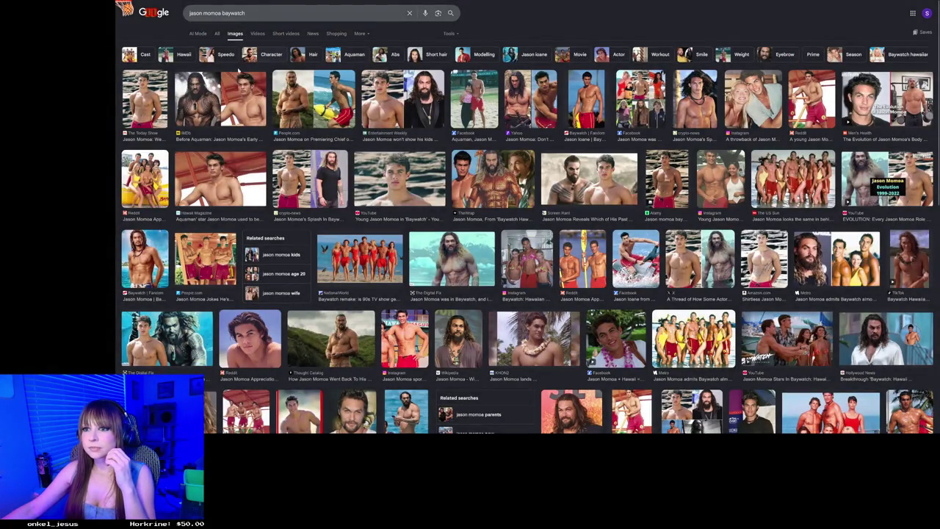
pyautogui.click(242, 174)
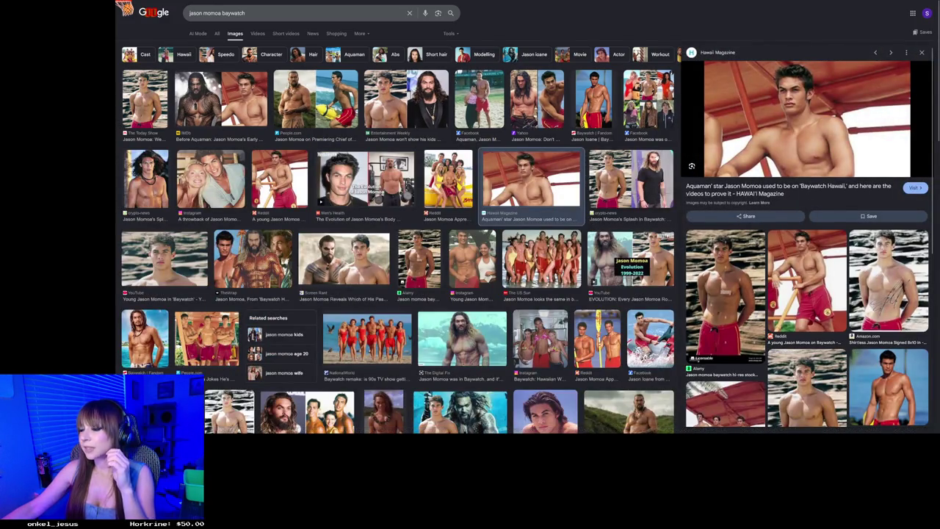
# - Preview the Screen Rant image of Jason Momoa's past roles and browse the image results
pyautogui.click(387, 269)
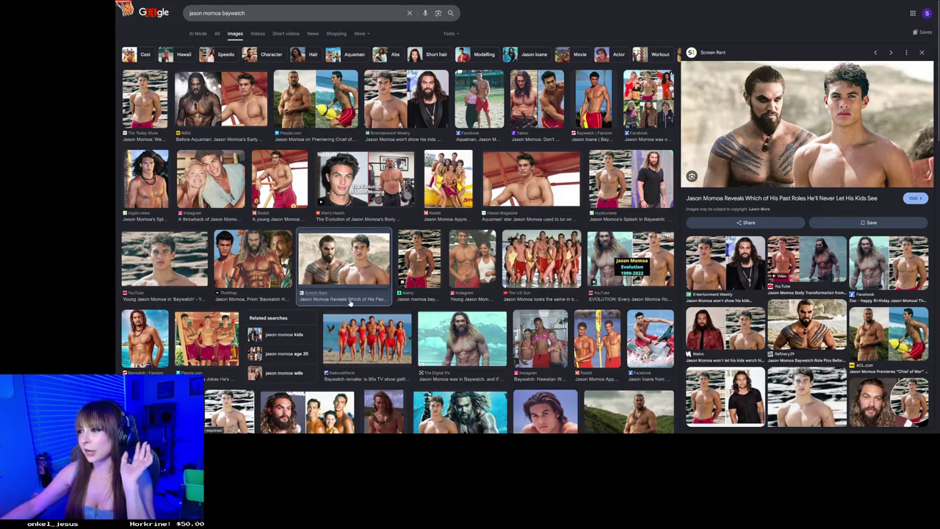
pyautogui.scroll(-2, 416, 333)
pyautogui.scroll(-2, 416, 333)
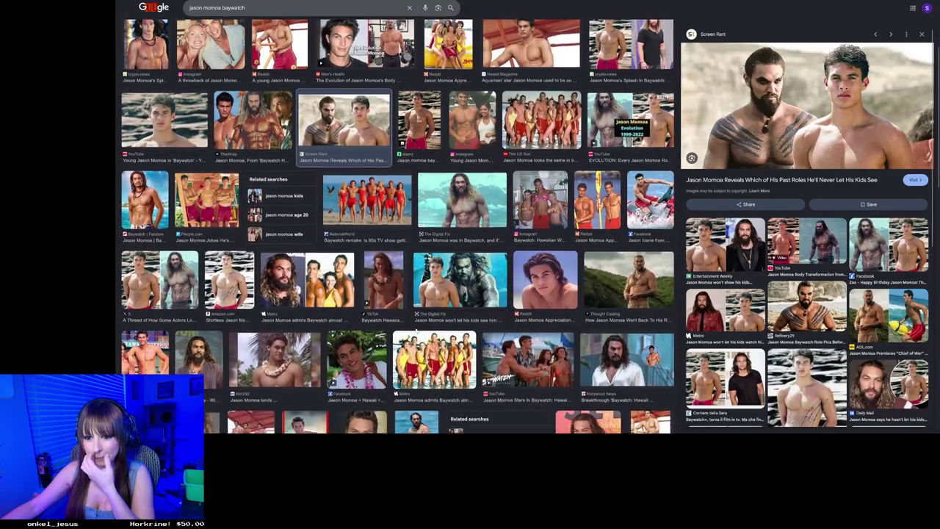
pyautogui.scroll(-2, 416, 332)
pyautogui.scroll(2, 415, 332)
pyautogui.scroll(2, 416, 331)
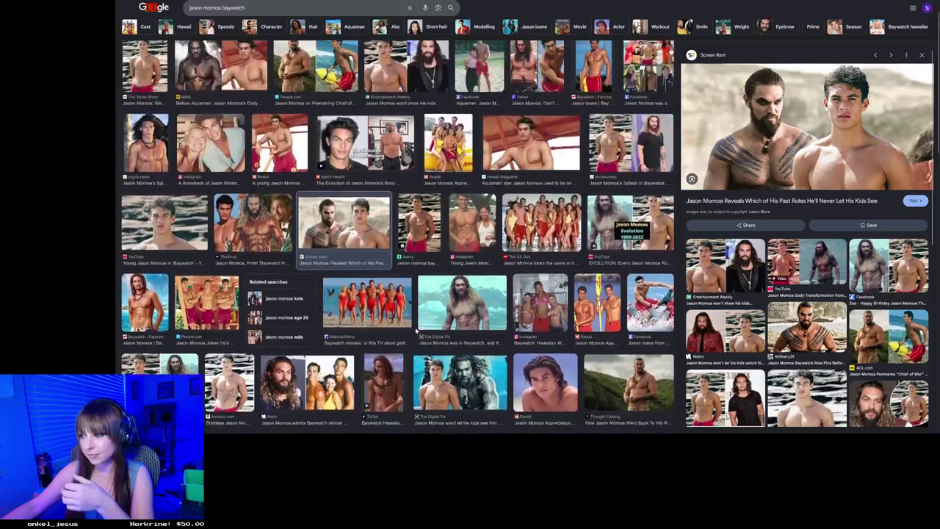
pyautogui.scroll(2, 416, 332)
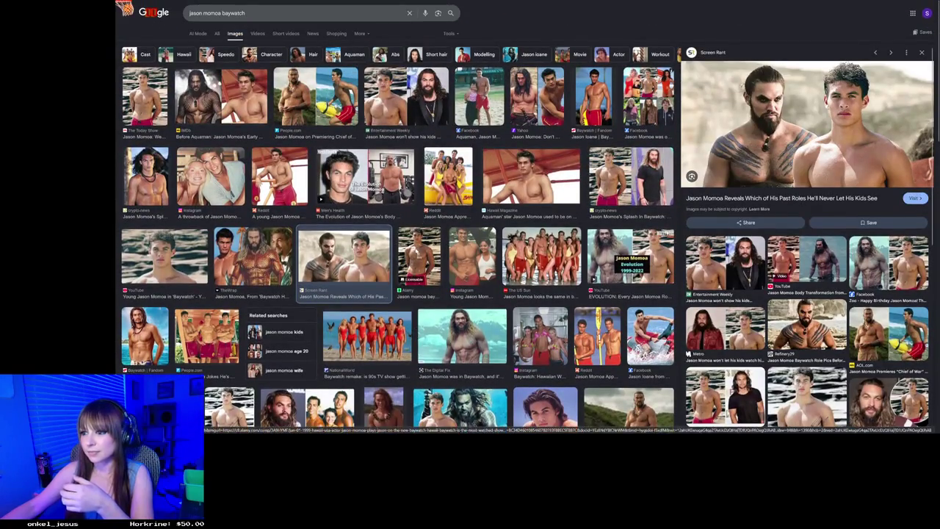
# - Preview the Alamy Baywatch lifeguard photo and People.com Chief of War image, then return to NotebookLM
pyautogui.click(418, 257)
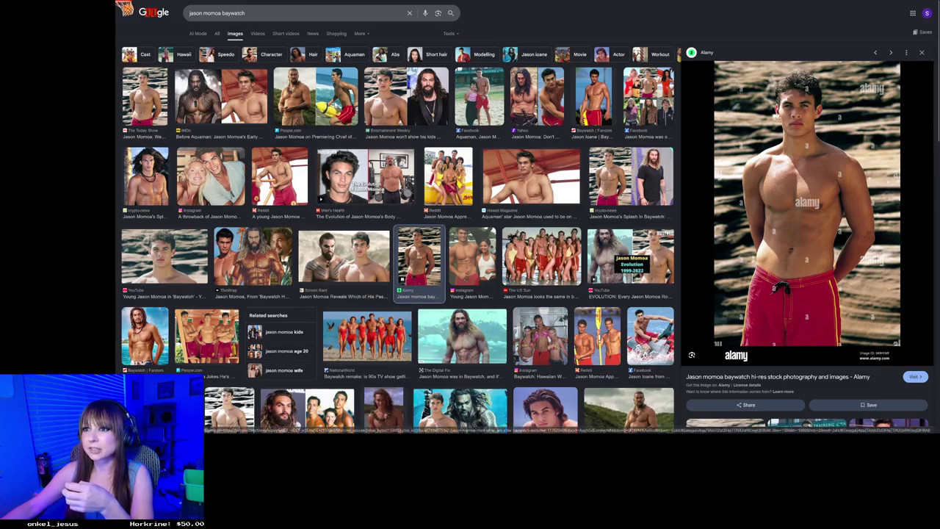
pyautogui.click(315, 95)
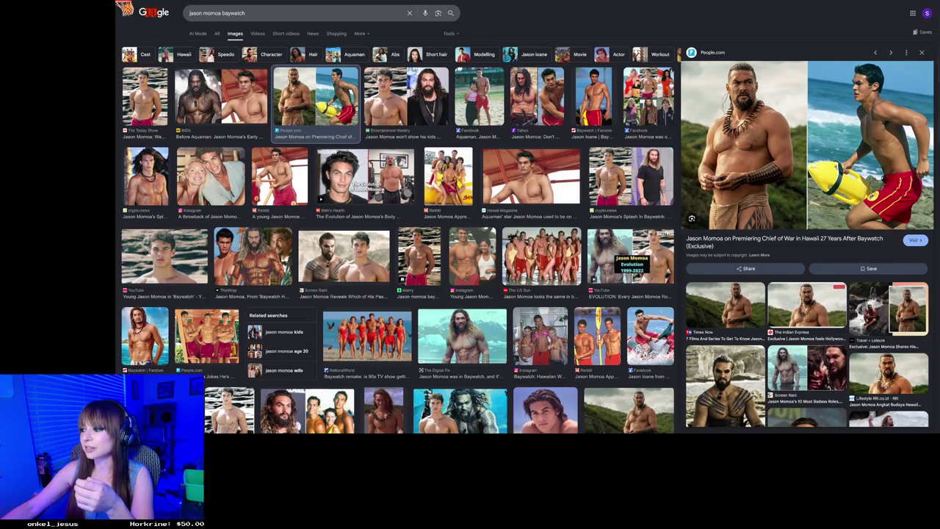
pyautogui.hotkey('ctrl', 'Tab')
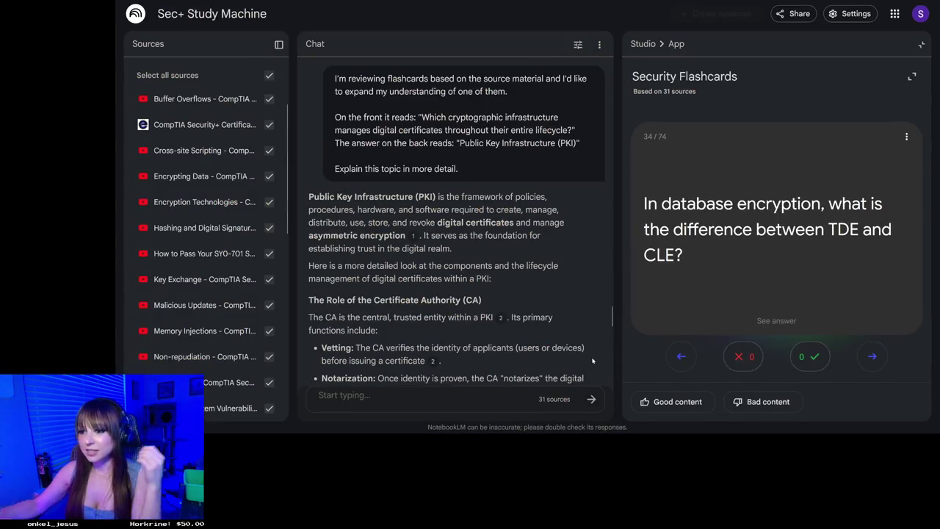
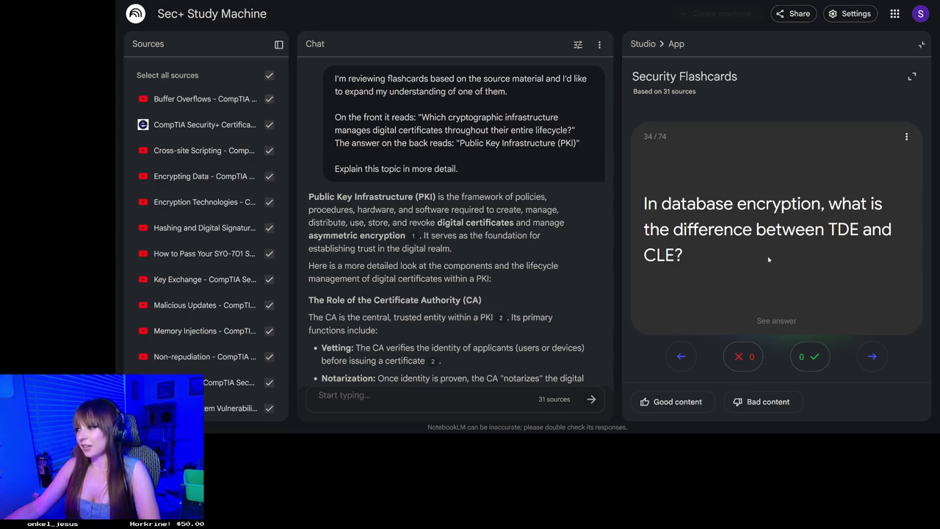
# - Reveal the TDE vs CLE answer, then advance to card 35 on asymmetric vs symmetric encryption
pyautogui.click(768, 258)
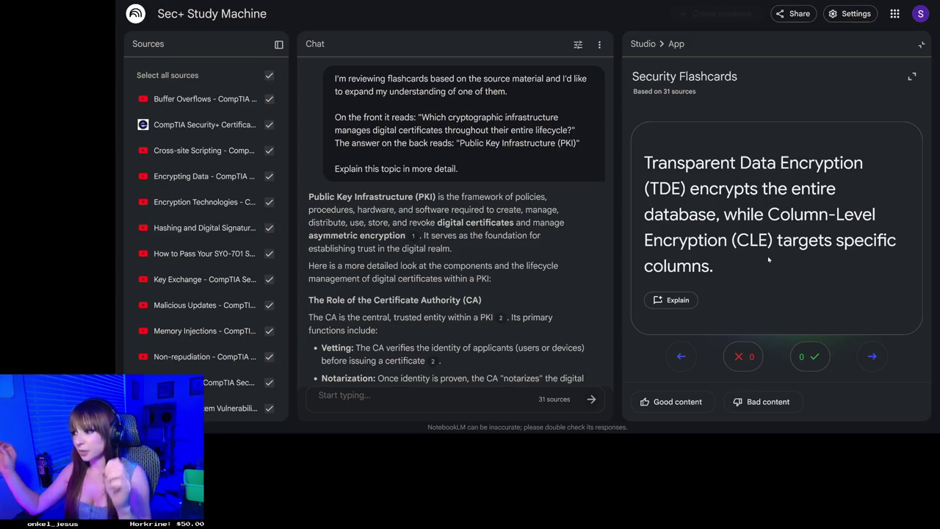
pyautogui.click(871, 358)
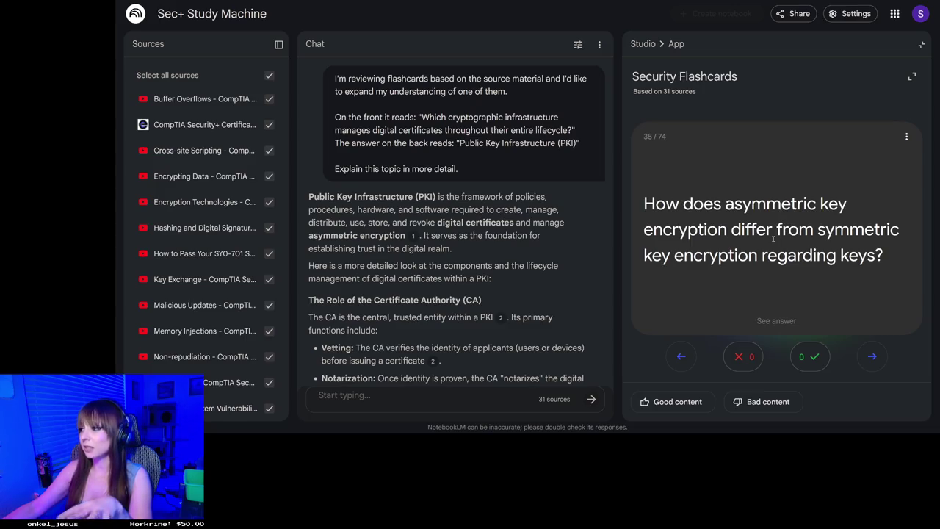
# - Return to card 35, see that asymmetric uses key pairs and symmetric a shared key, then advance
pyautogui.click(872, 357)
pyautogui.click(680, 356)
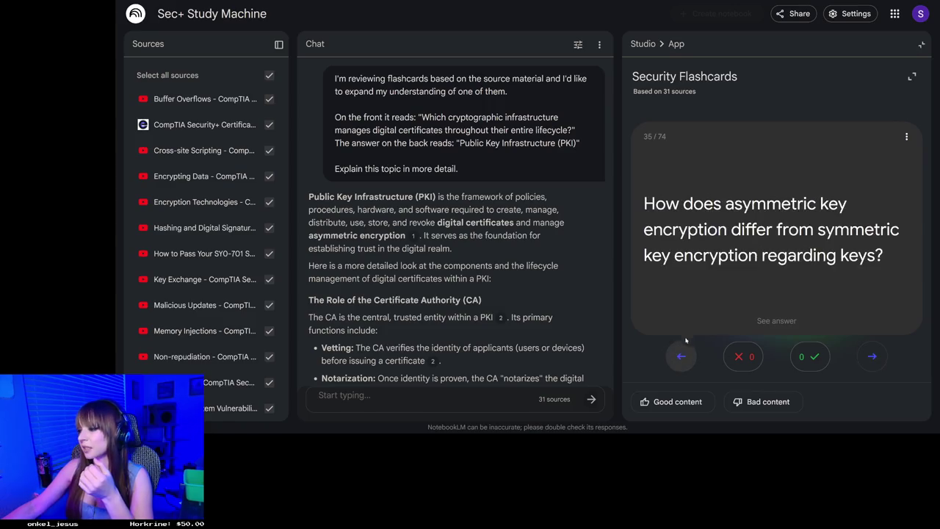
pyautogui.click(750, 237)
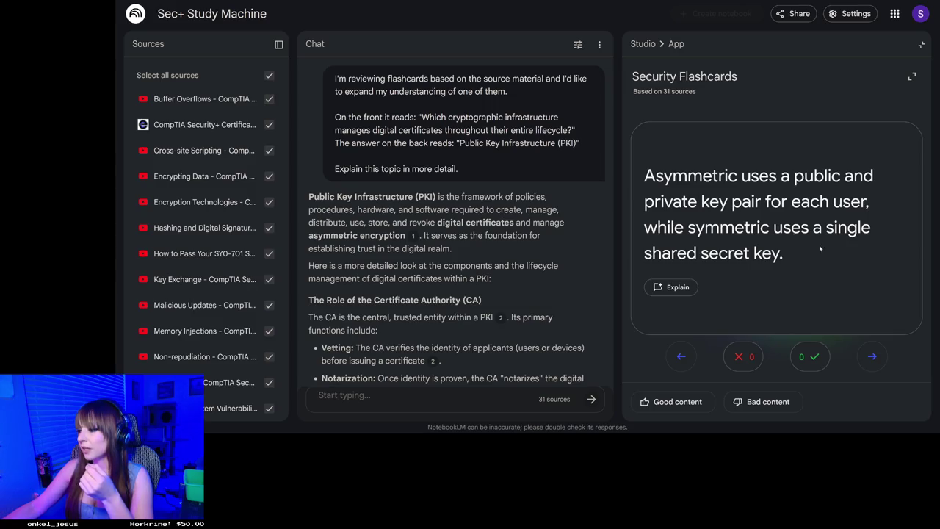
pyautogui.click(870, 348)
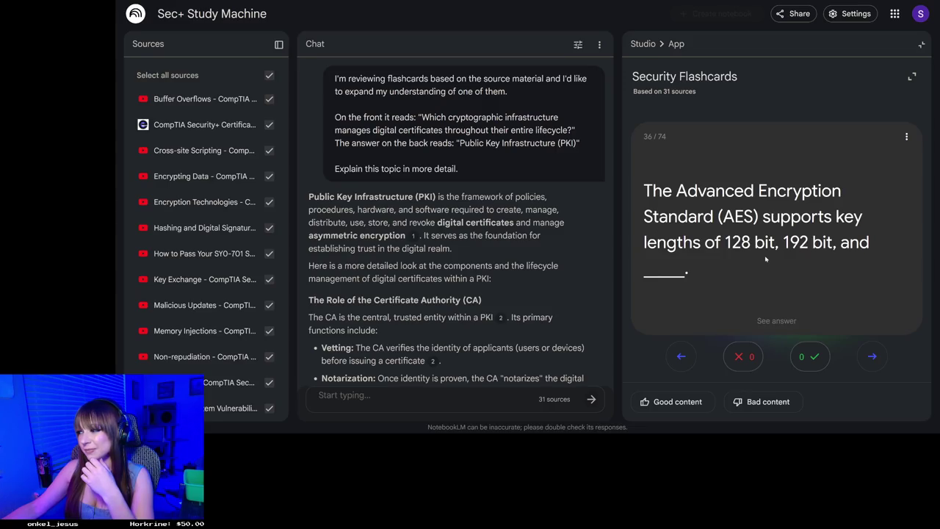
# - Reveal the 256-bit AES key length, advance to the TPM card 37, and flip it to its answer
pyautogui.click(765, 258)
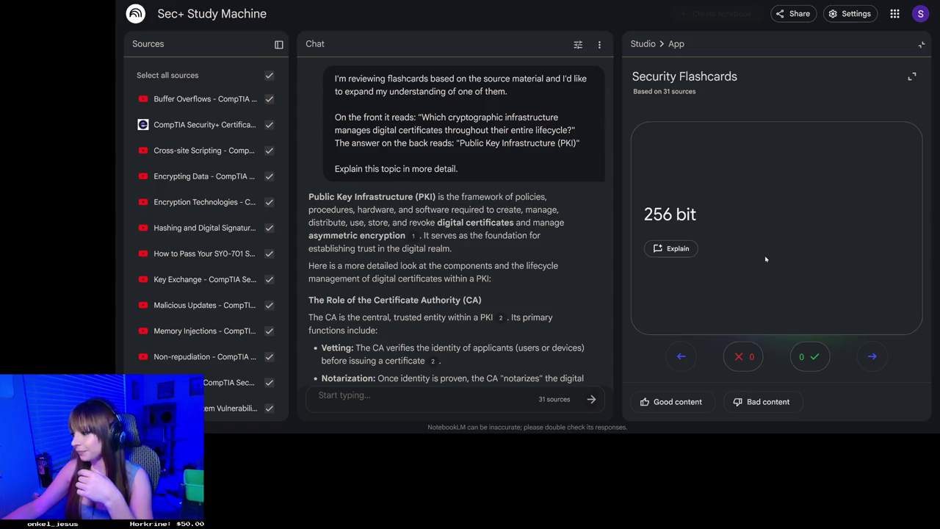
pyautogui.click(873, 361)
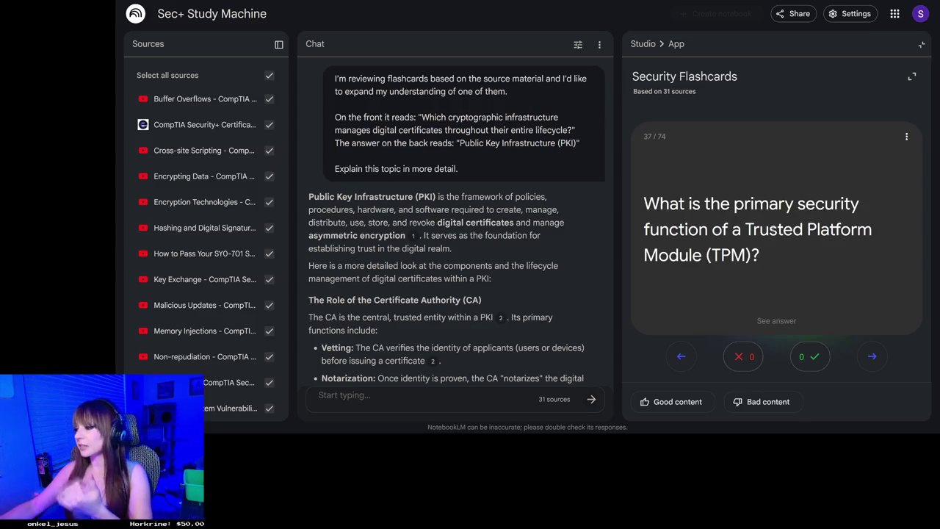
pyautogui.click(775, 254)
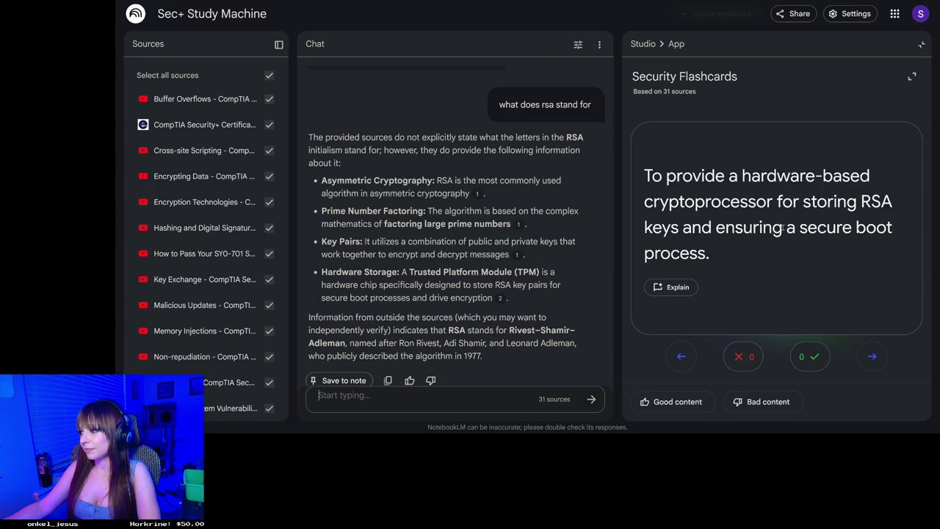
# - Flip the TPM card back to its question about a TPM's primary security function
pyautogui.click(789, 216)
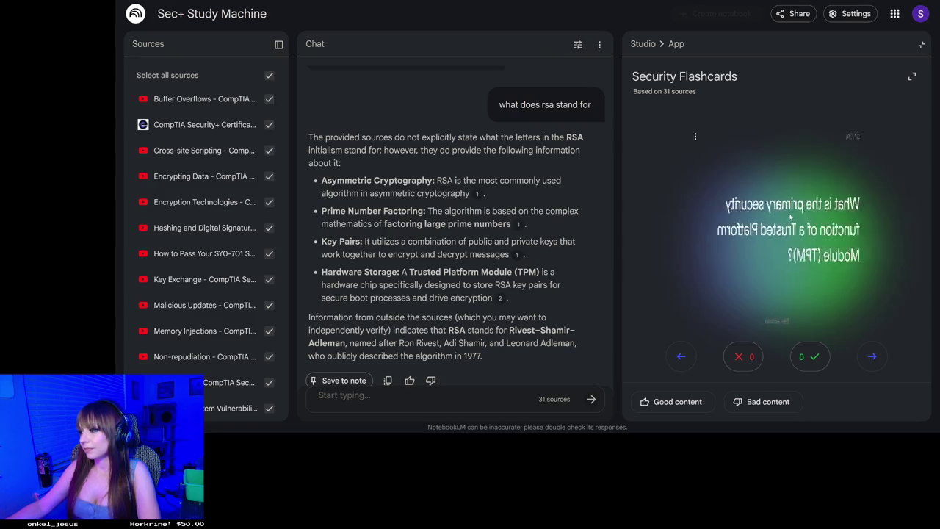
# - Check the steganography answer on card 38, then move on to the tokenization card
pyautogui.press('Right')
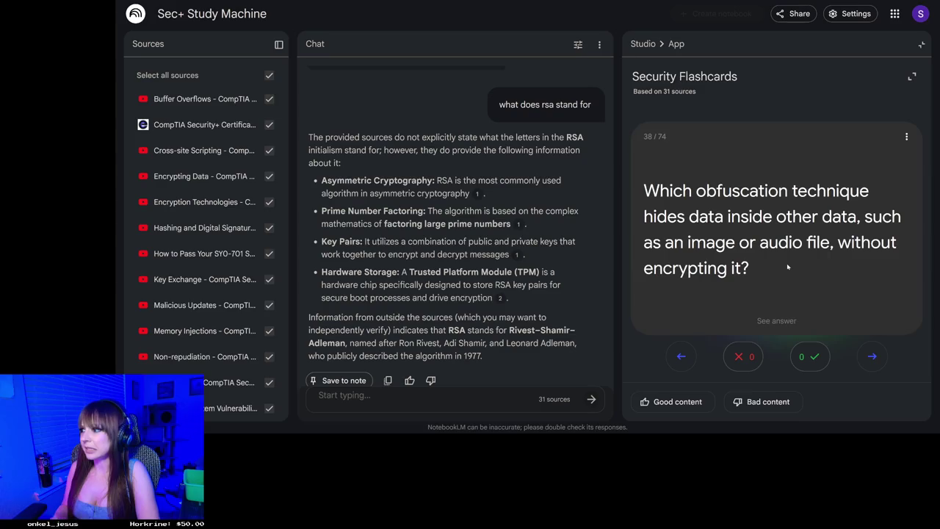
pyautogui.click(791, 196)
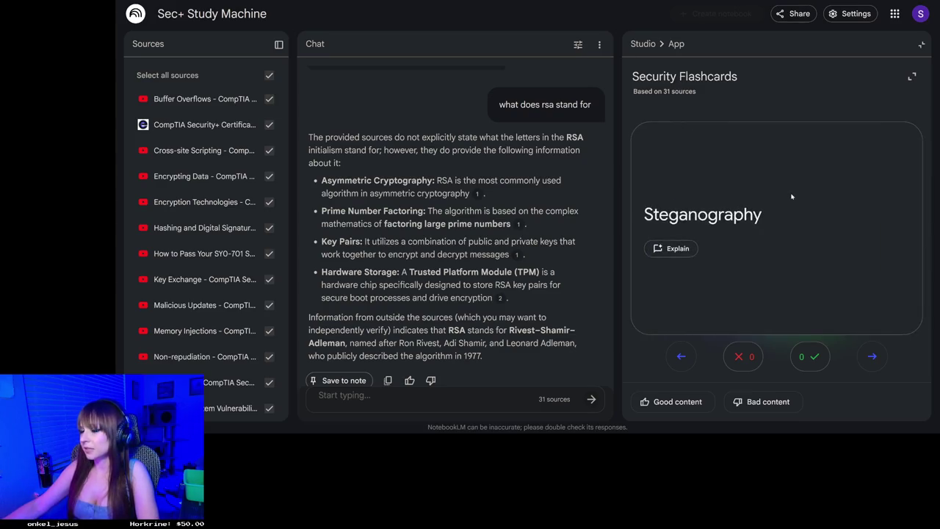
pyautogui.click(791, 195)
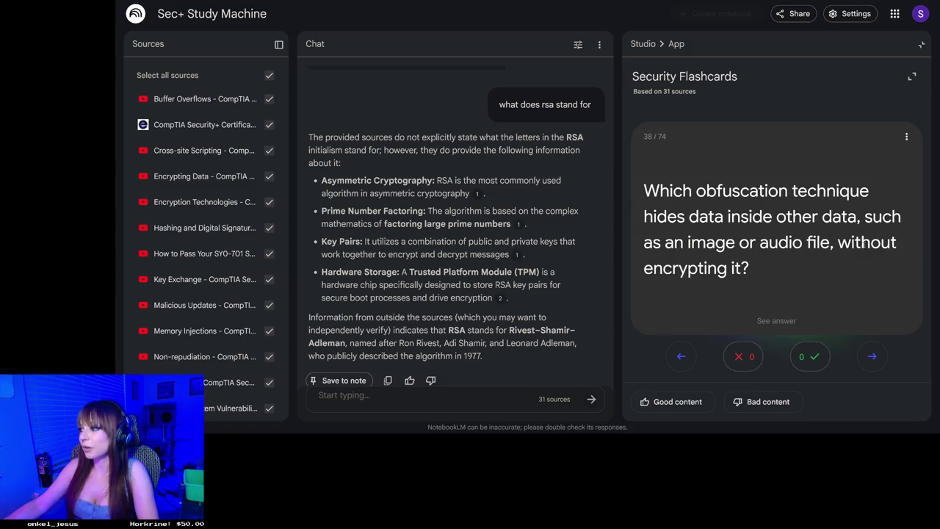
pyautogui.click(871, 356)
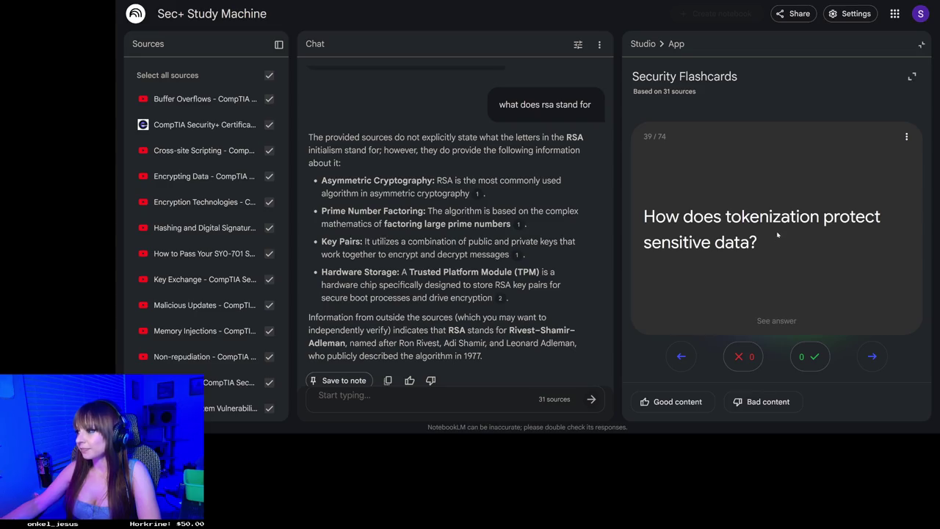
pyautogui.click(778, 236)
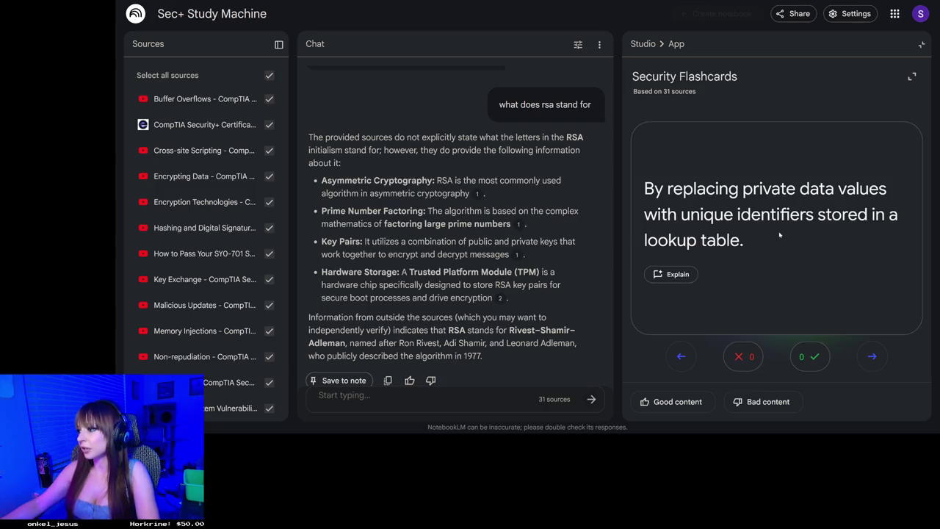
pyautogui.click(863, 355)
pyautogui.click(680, 356)
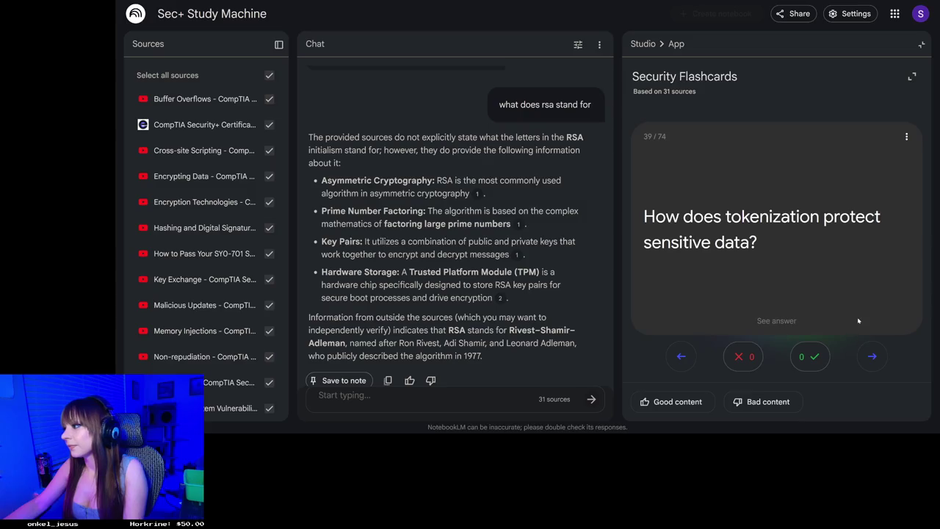
pyautogui.click(872, 355)
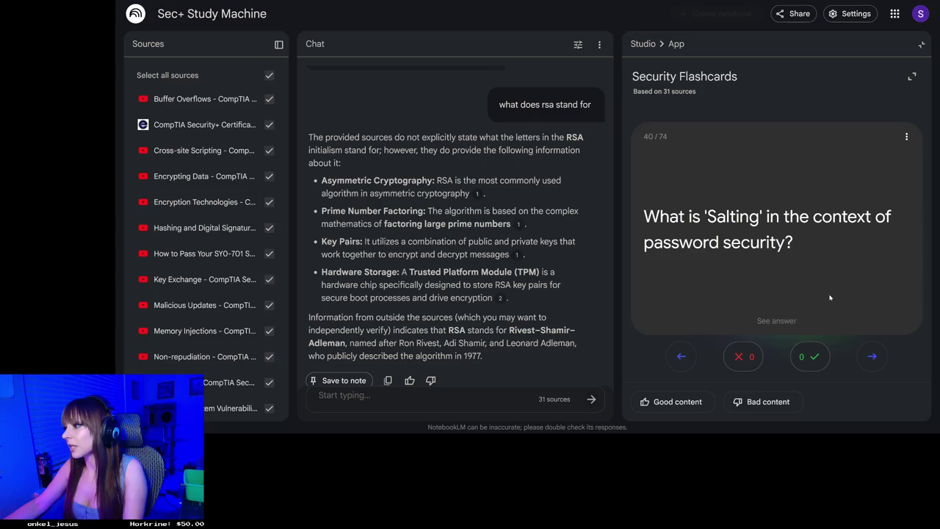
# - Reveal key stretching as card 41's answer, then advance to card 42 on digital signatures
pyautogui.press('Right')
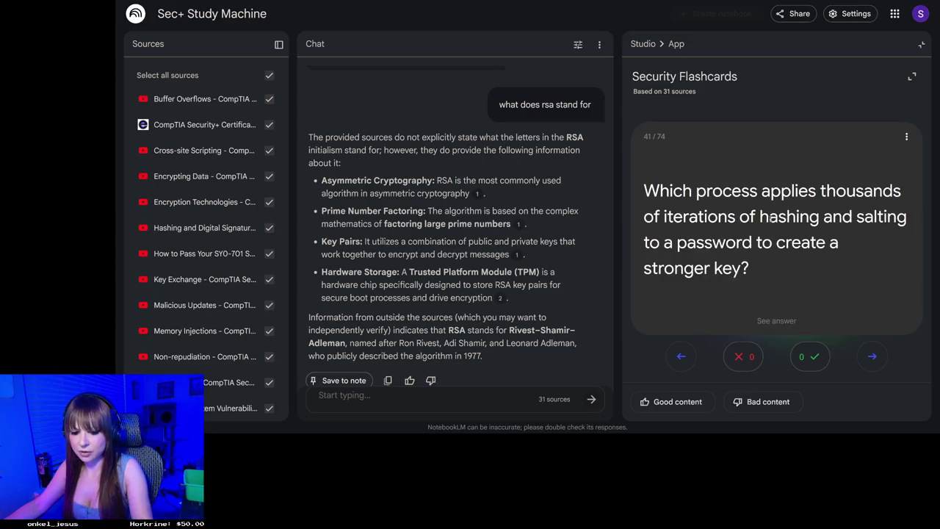
pyautogui.click(826, 243)
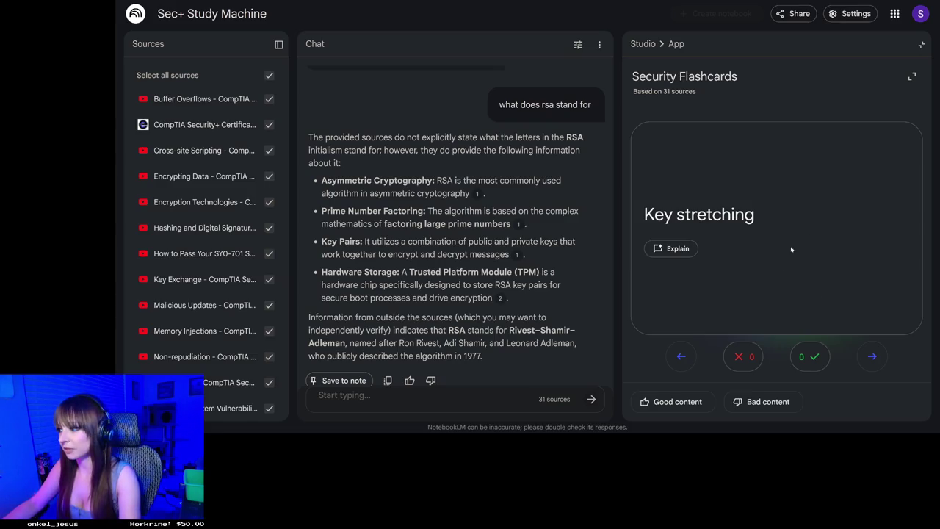
pyautogui.click(871, 356)
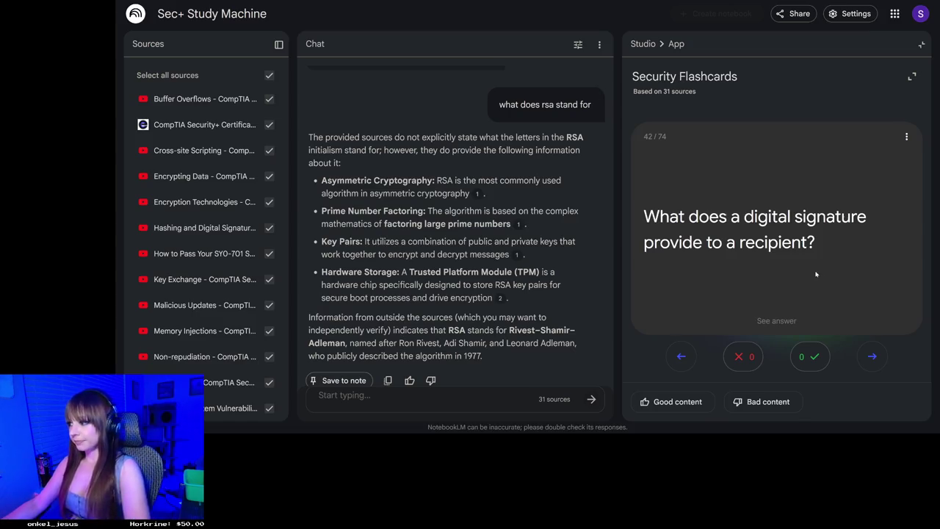
# - Reveal the digital signature, Wildcard certificate and OCSP real-time validity-check answers in turn
pyautogui.click(815, 274)
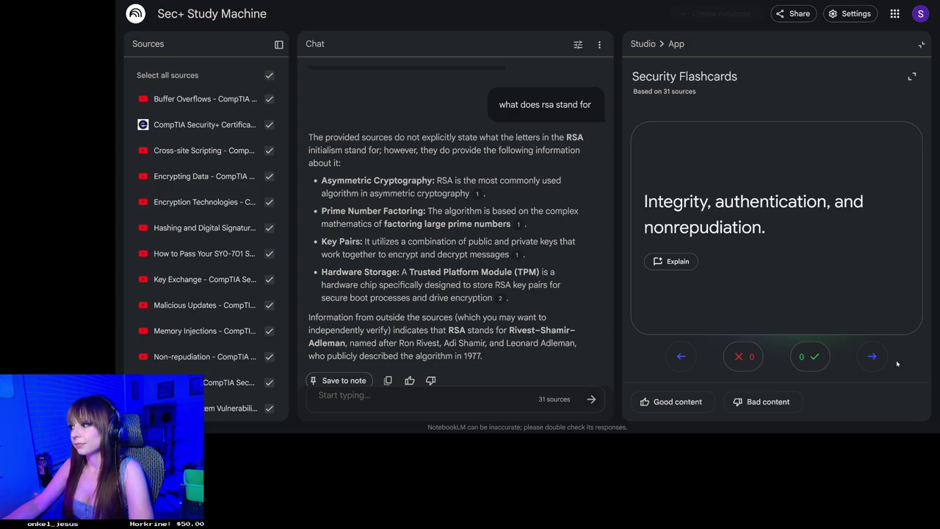
pyautogui.click(871, 356)
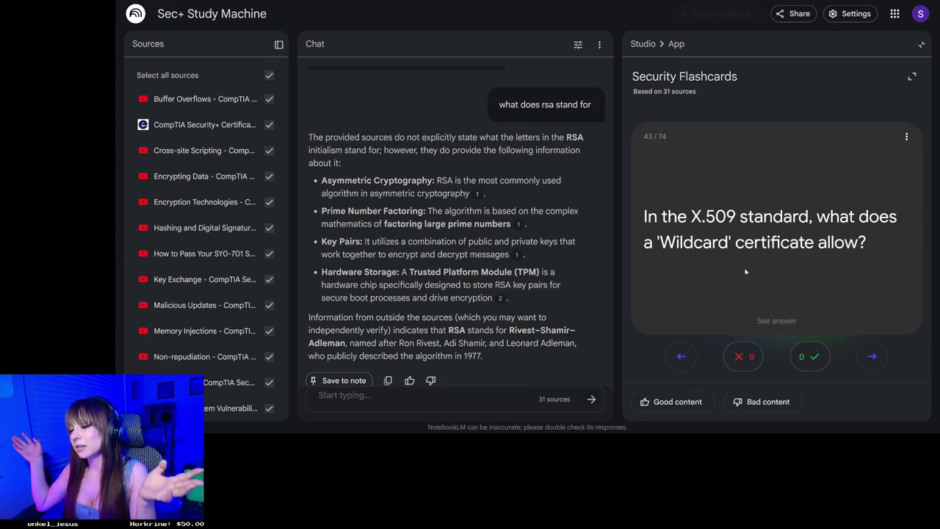
pyautogui.click(745, 272)
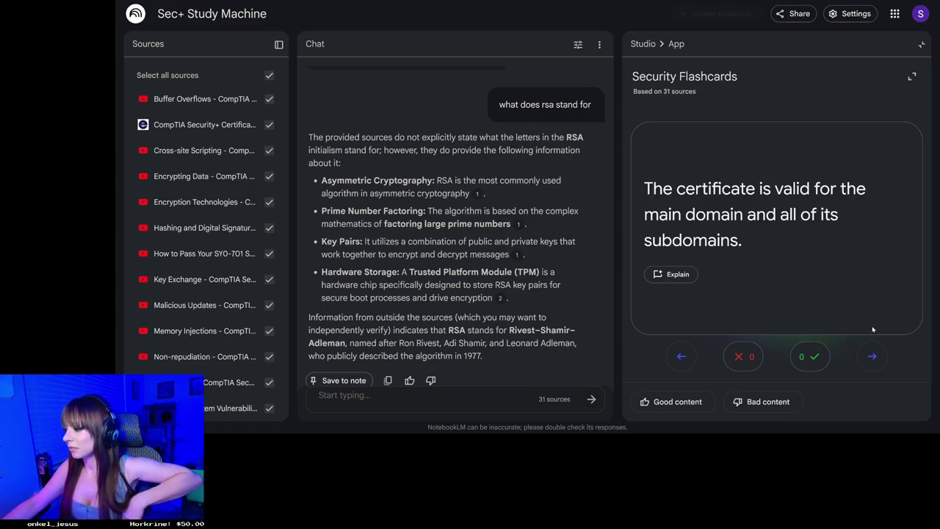
pyautogui.click(875, 356)
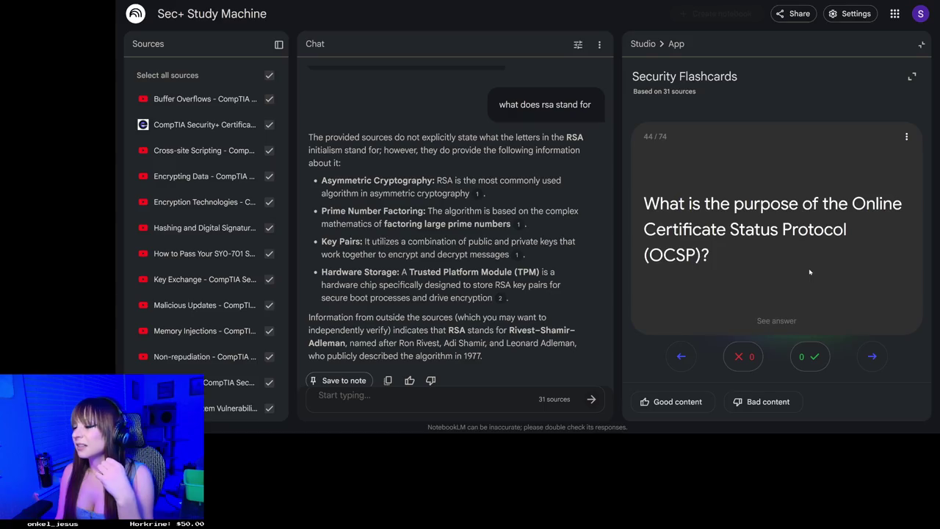
pyautogui.click(769, 261)
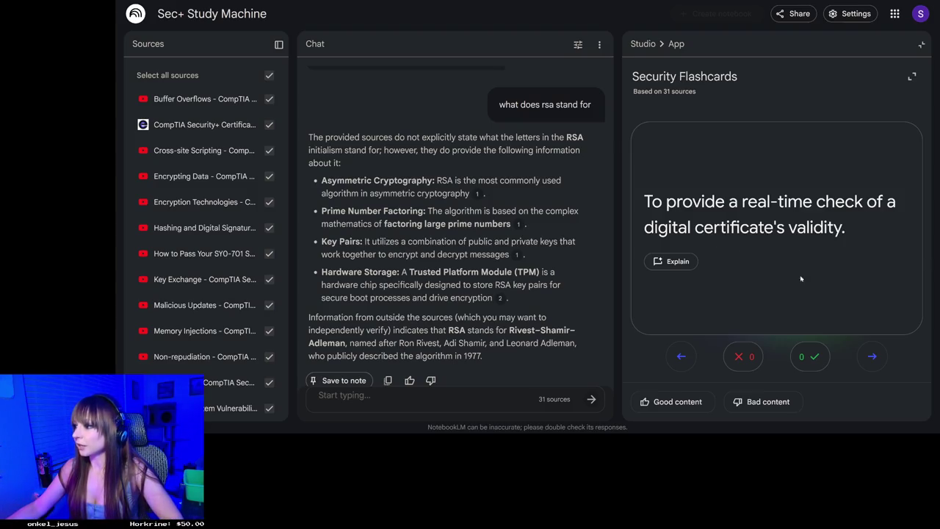
# - Advance to card 45 and reveal that enumeration means scanning to identify all network assets
pyautogui.click(871, 356)
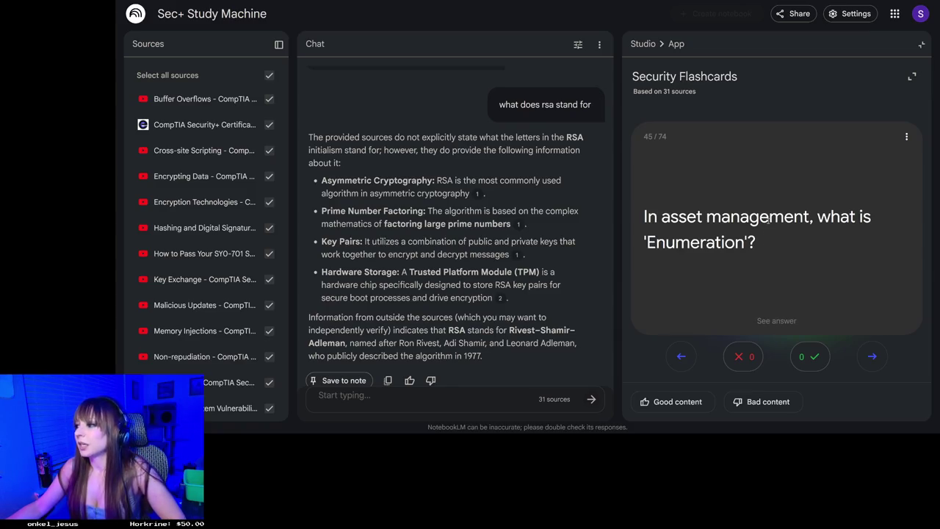
pyautogui.click(768, 218)
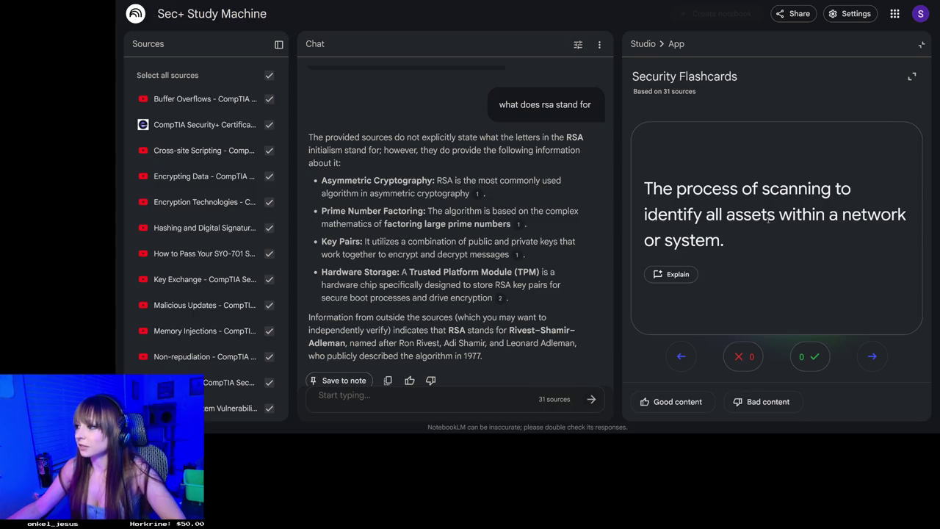
# - Re-check the Enumeration answer, then reveal card 46's answer: sanitization makes data completely unrecoverable
pyautogui.click(768, 223)
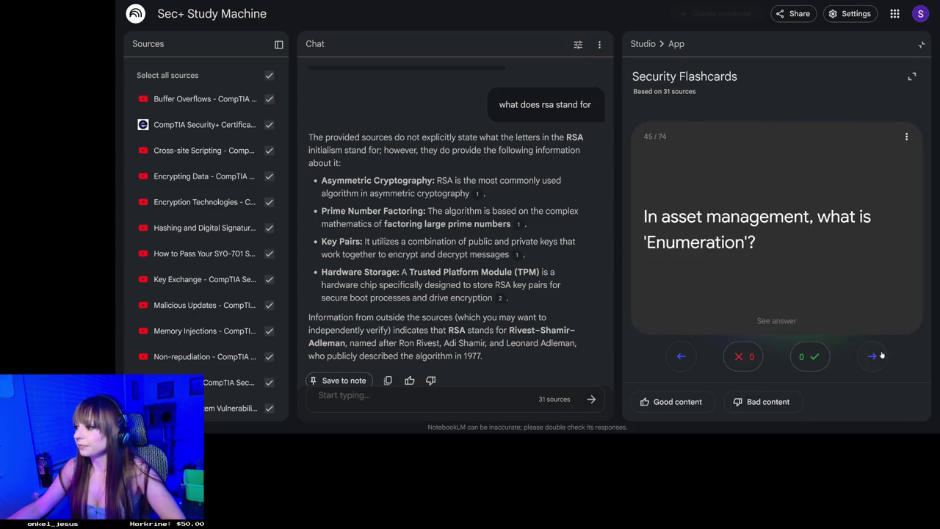
pyautogui.click(833, 269)
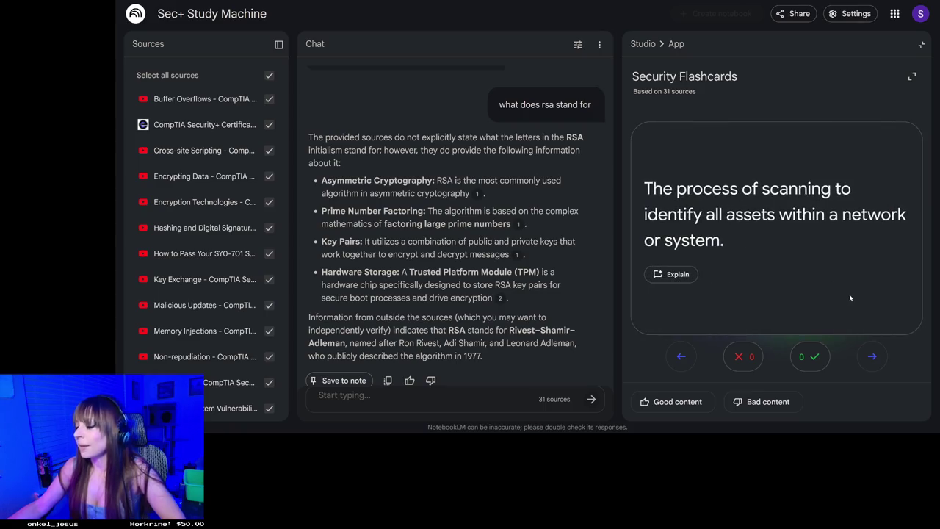
pyautogui.click(873, 356)
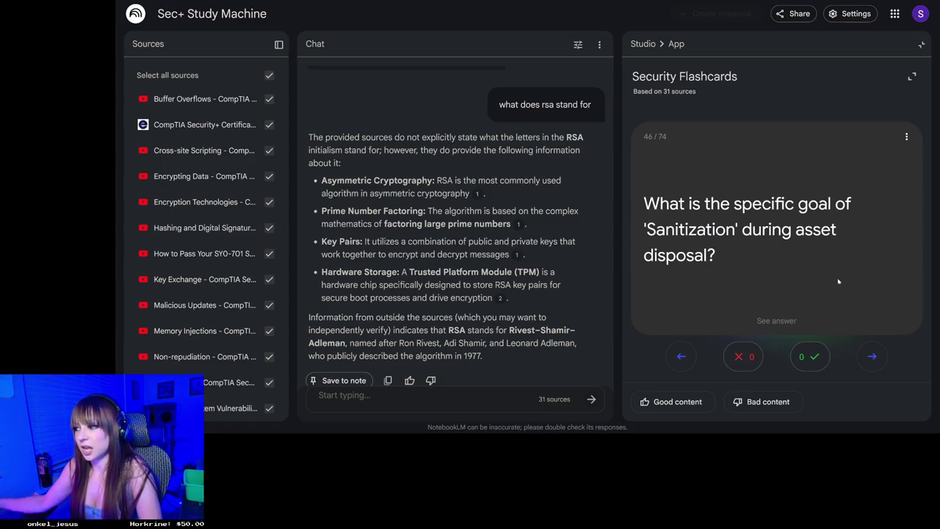
pyautogui.click(757, 241)
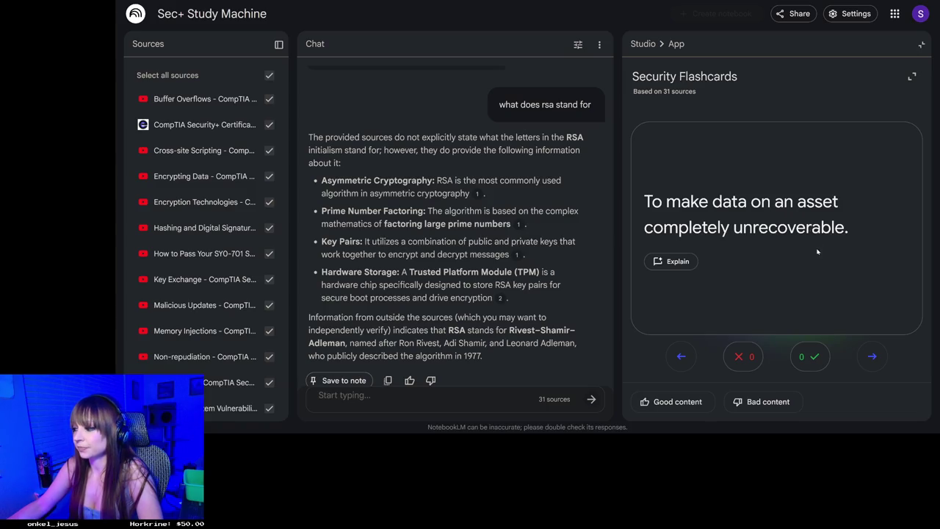
# - Flip the Sanitization card back, then advance to card 47 on False Positives in vulnerability scanning
pyautogui.click(850, 261)
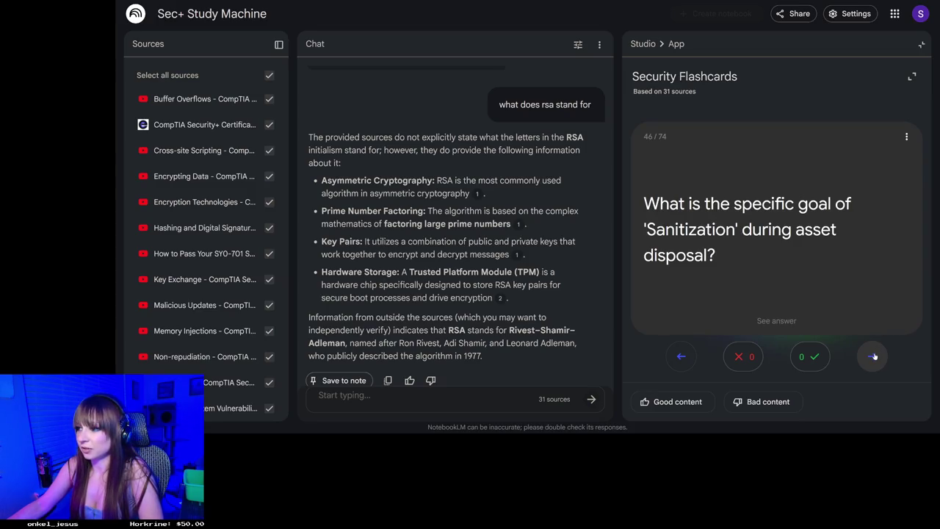
pyautogui.click(873, 356)
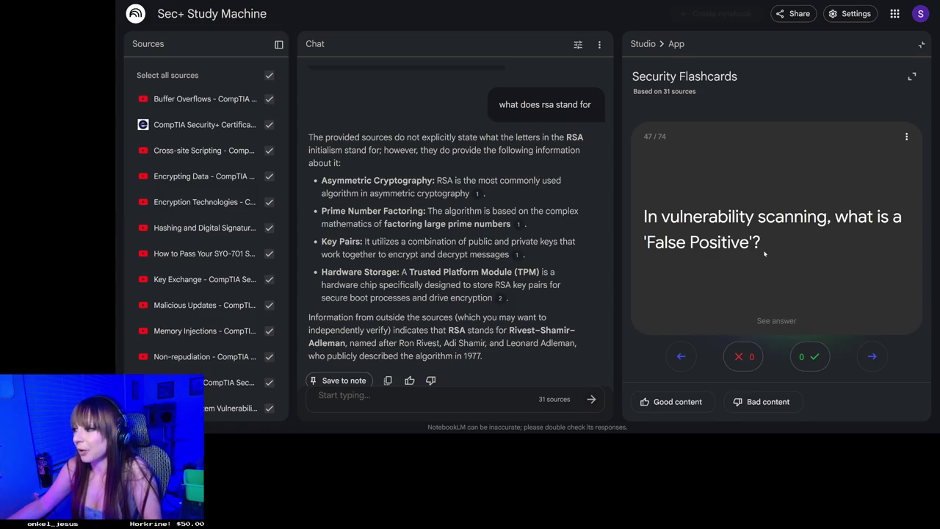
# - Check the False Positive card's answer, flip it back, and advance to card 48 on CVSS severity
pyautogui.click(767, 248)
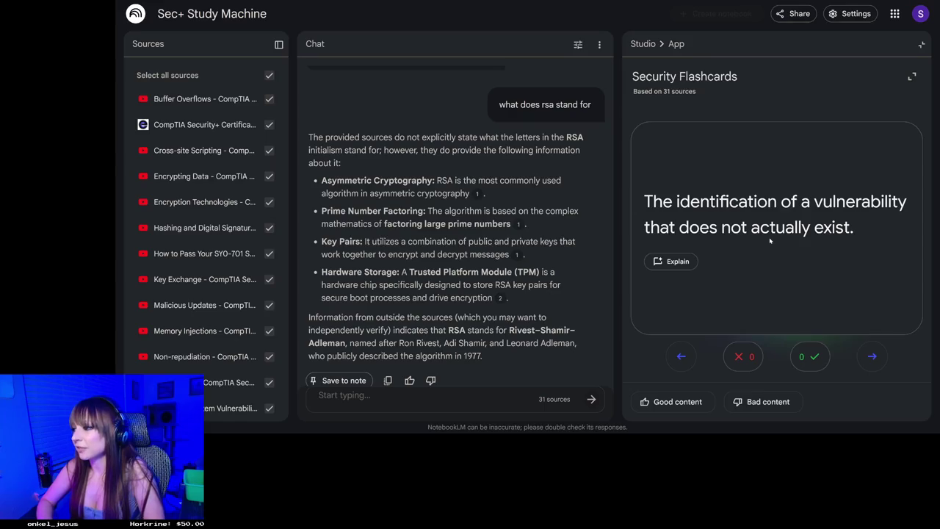
pyautogui.click(769, 241)
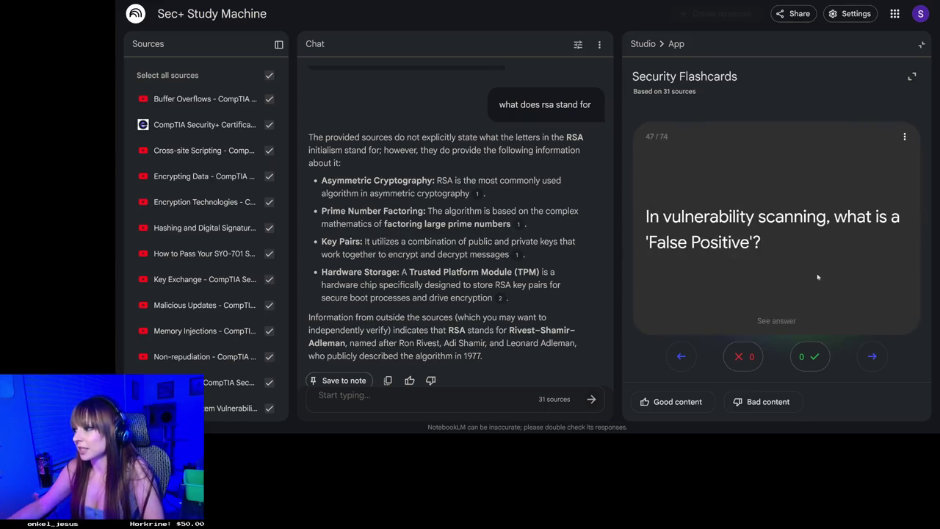
pyautogui.click(880, 359)
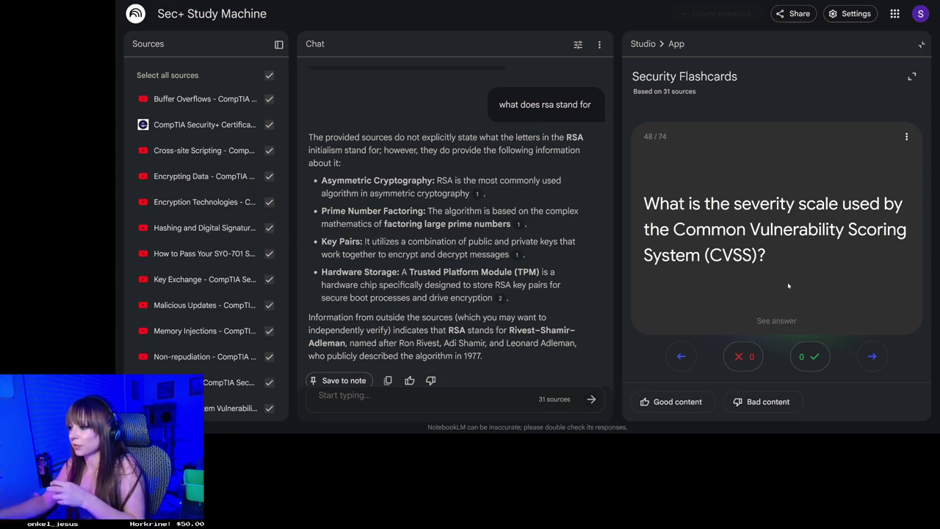
# - Step ahead to card 51, return to card 50 on static versus dynamic analysis, and review its answer
pyautogui.click(788, 285)
pyautogui.click(874, 357)
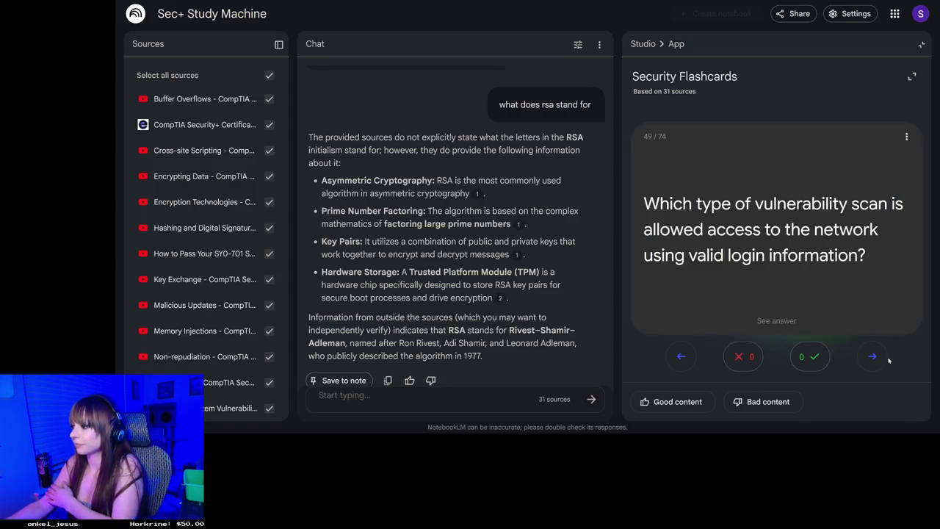
pyautogui.click(873, 358)
pyautogui.click(871, 356)
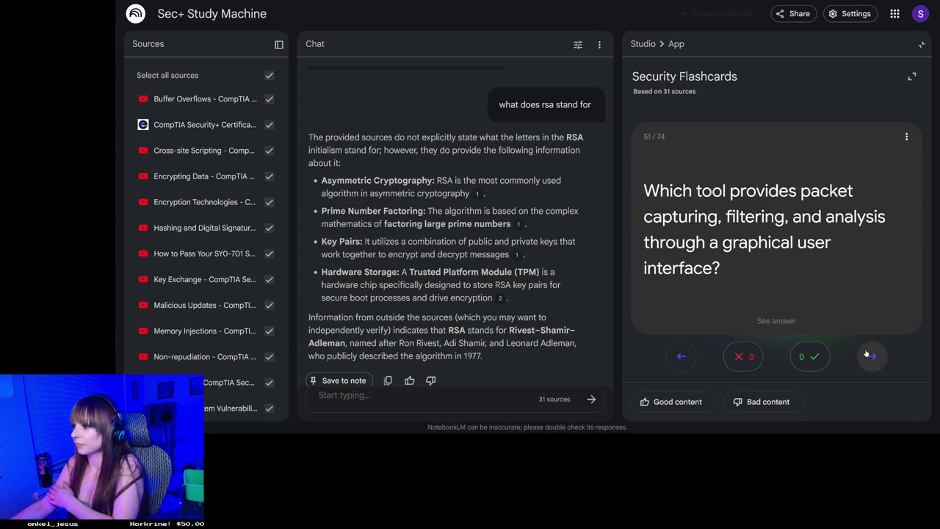
pyautogui.click(683, 356)
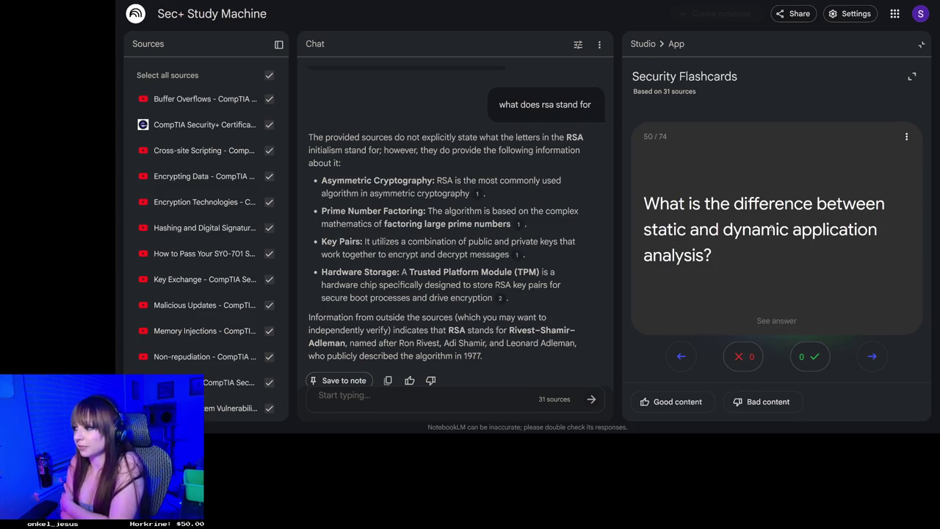
pyautogui.click(773, 228)
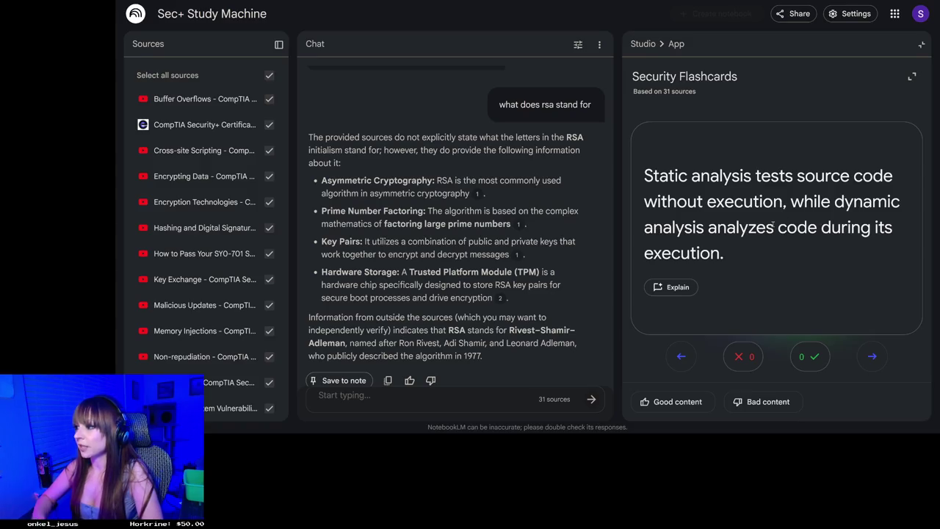
pyautogui.click(773, 228)
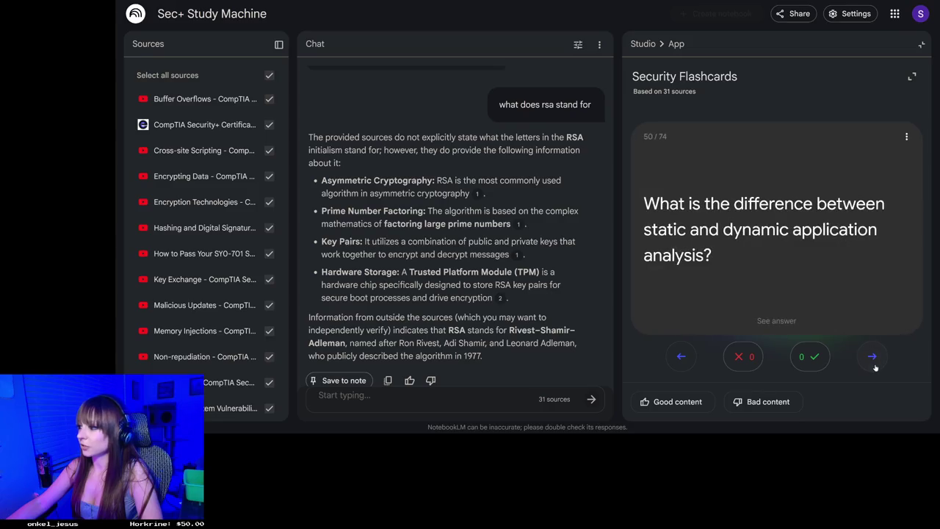
# - Advance to card 51, the graphical packet-capture tool question
pyautogui.click(872, 356)
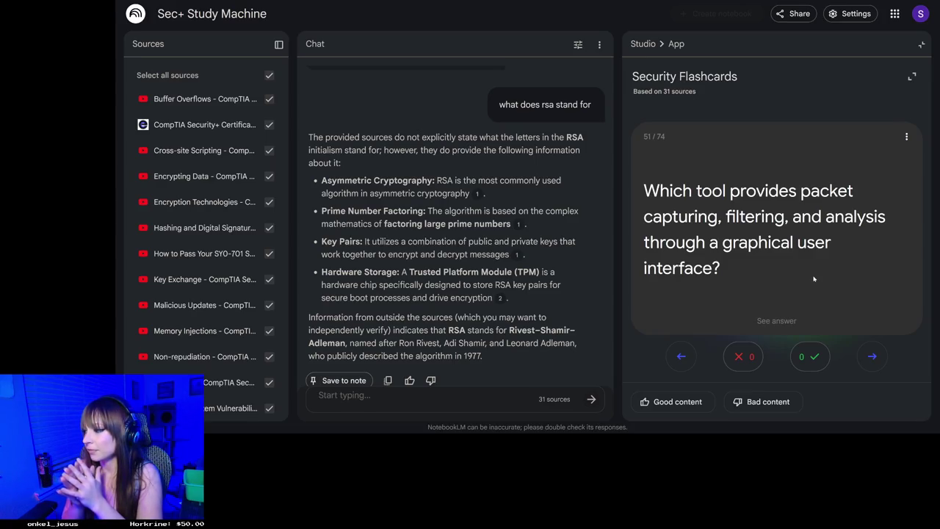
# - Confirm the packet-capture answer is Wireshark, then advance to card 52 asking what OSINT is
pyautogui.click(814, 278)
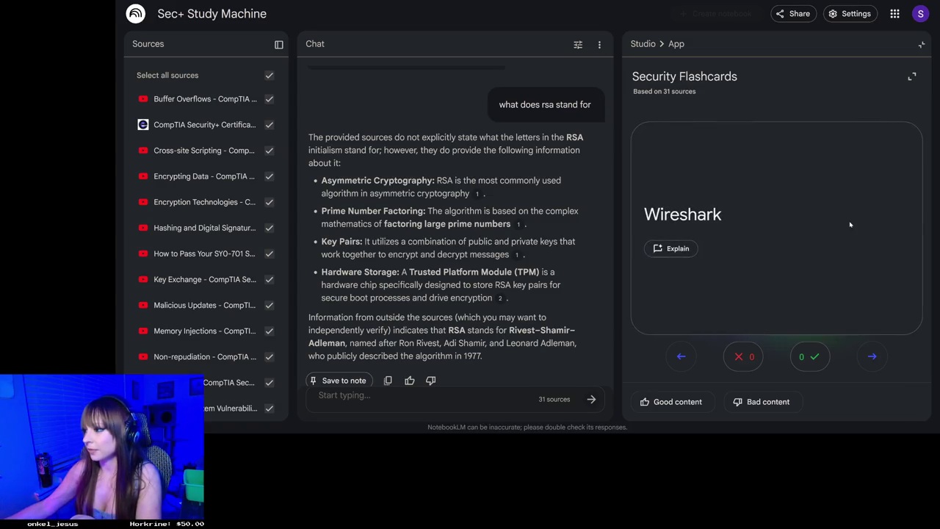
pyautogui.click(850, 226)
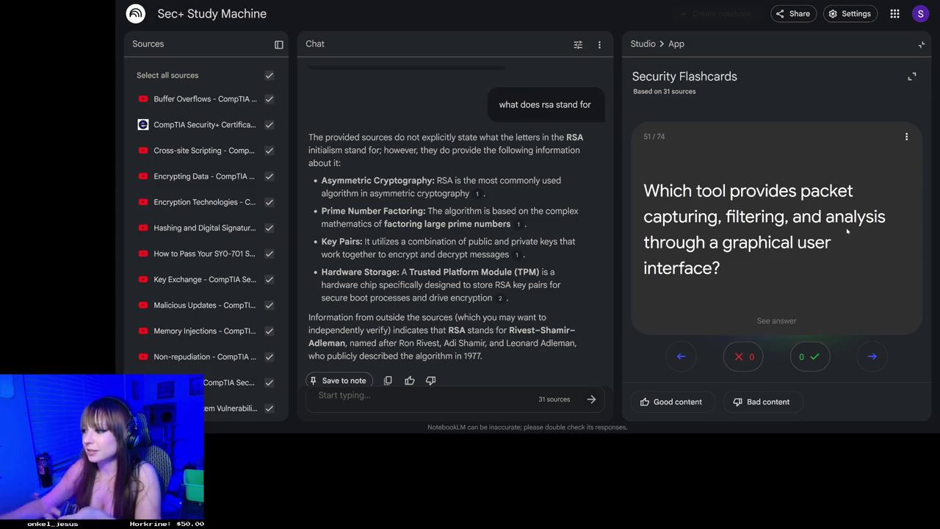
pyautogui.click(784, 248)
pyautogui.click(784, 248)
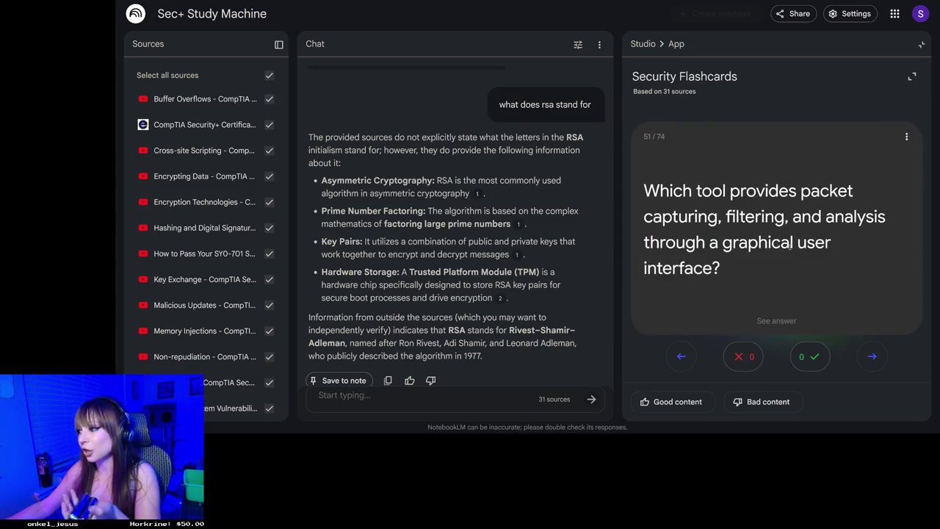
pyautogui.click(872, 356)
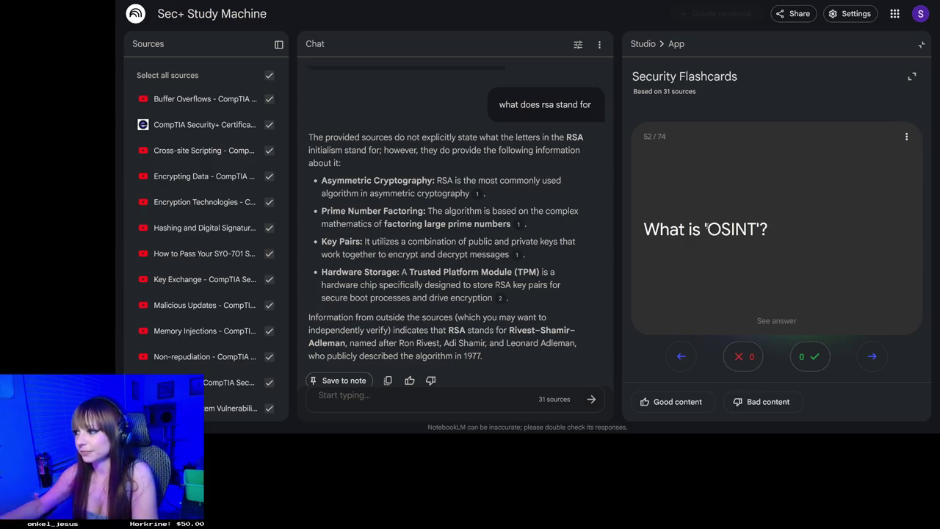
pyautogui.click(737, 234)
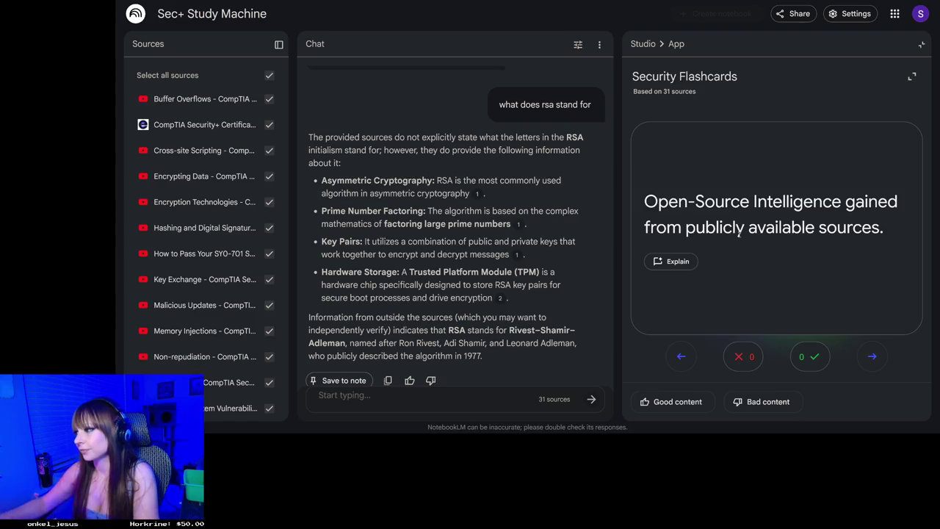
pyautogui.click(743, 234)
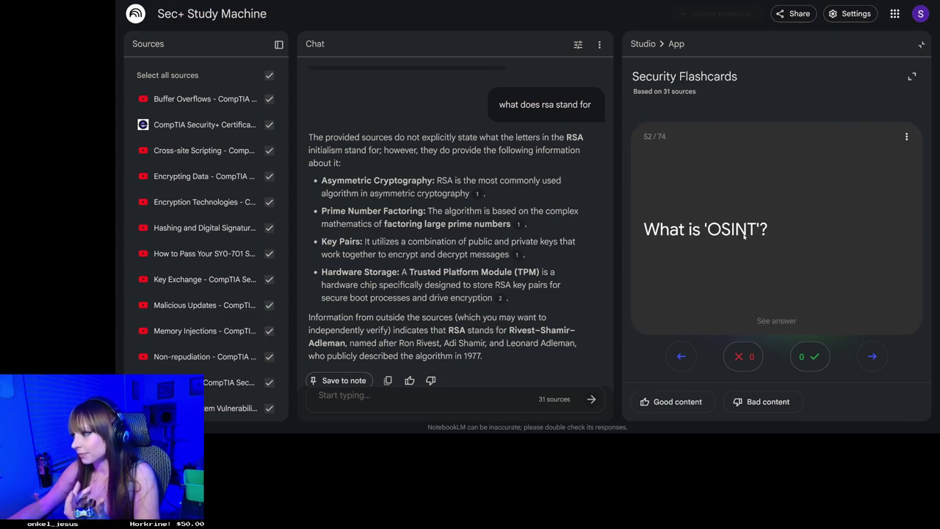
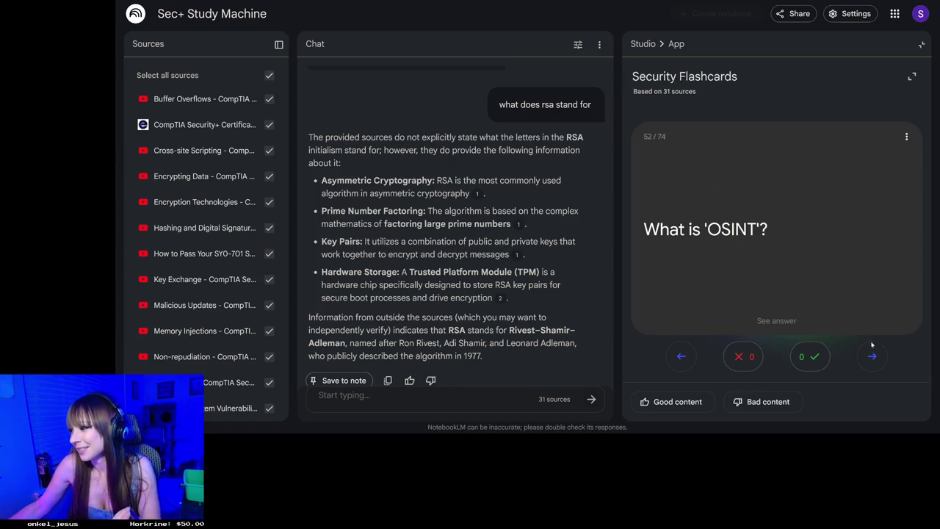
# - Advance from the OSINT card 52 to card 53 on Bug Bounty Programs versus penetration testing
pyautogui.click(872, 357)
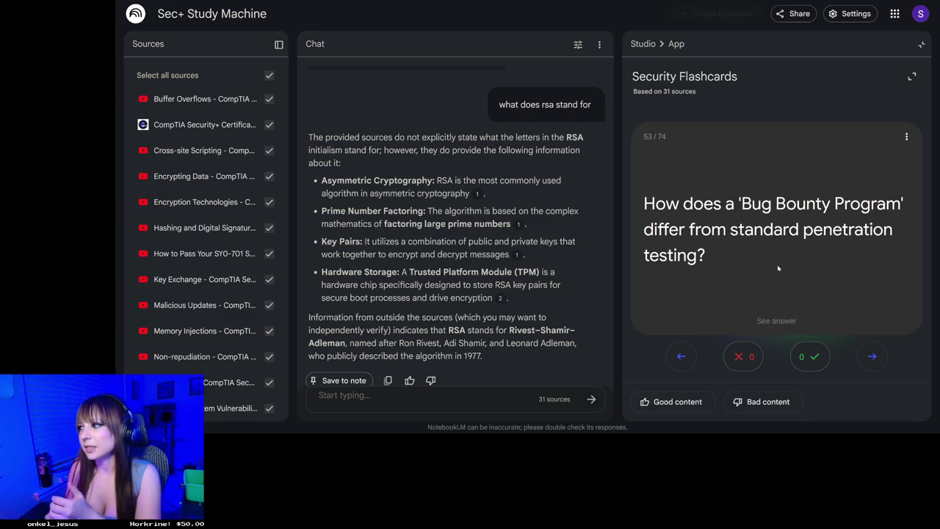
# - Flip the Bug Bounty card and mark it missed, bringing up card 54 on SIEM
pyautogui.click(778, 268)
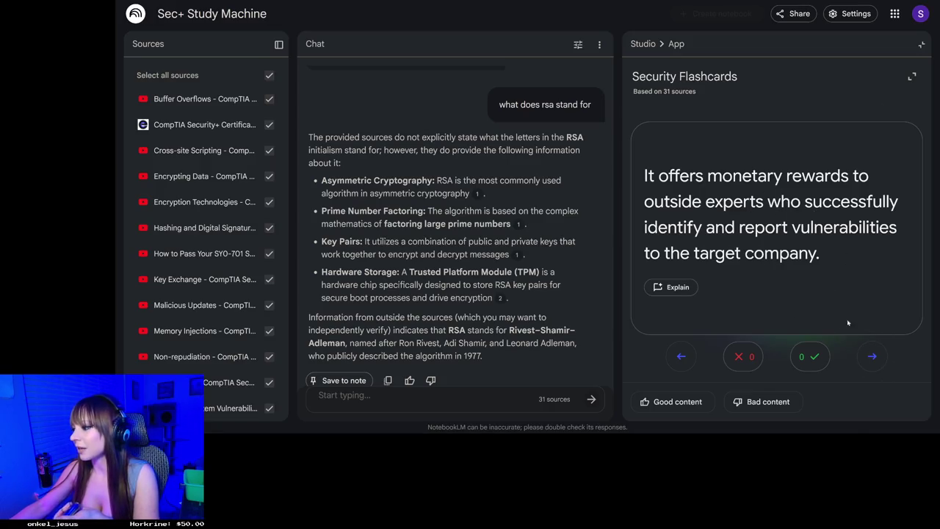
pyautogui.click(743, 357)
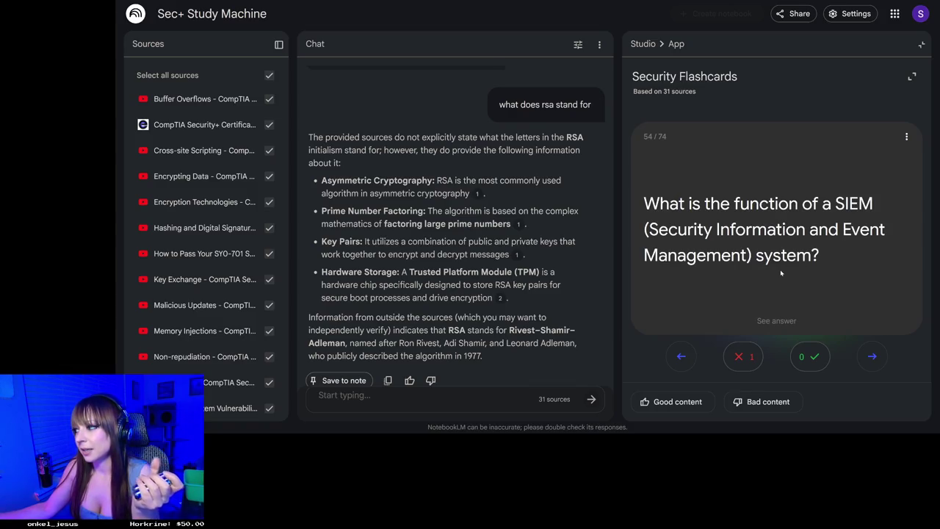
# - Reveal the SIEM answer on log collection and analysis, then advance to the SNMP Trap card 55
pyautogui.click(785, 271)
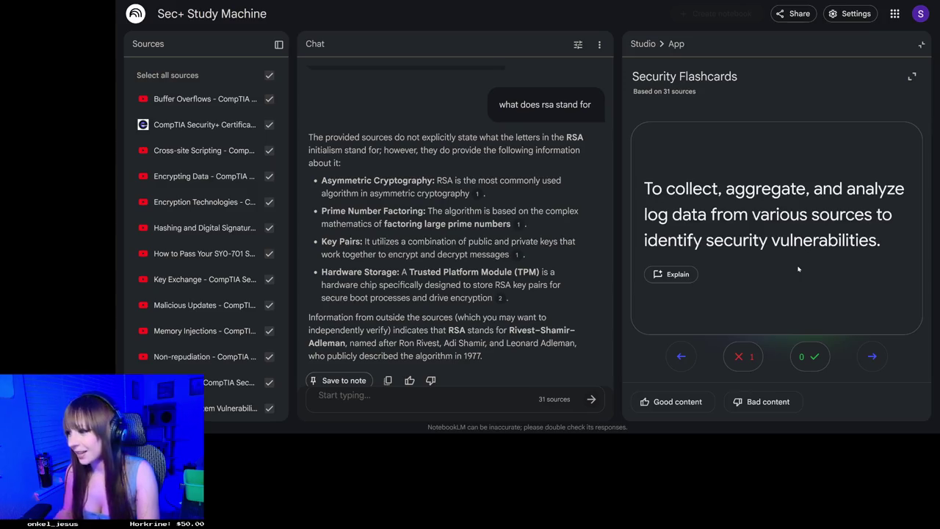
pyautogui.click(877, 355)
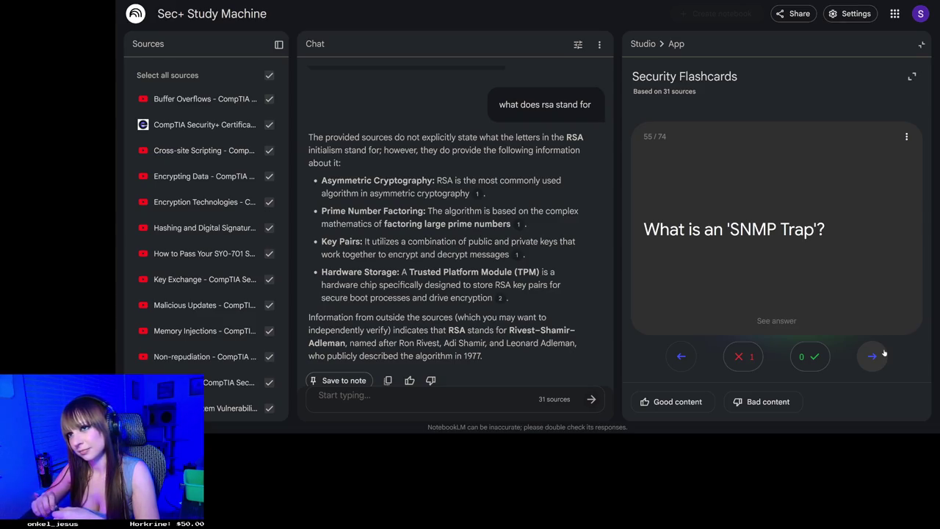
# - Reveal the SNMP Trap and Cisco protocol answers, reaching card 57 on Screened Subnets
pyautogui.click(813, 193)
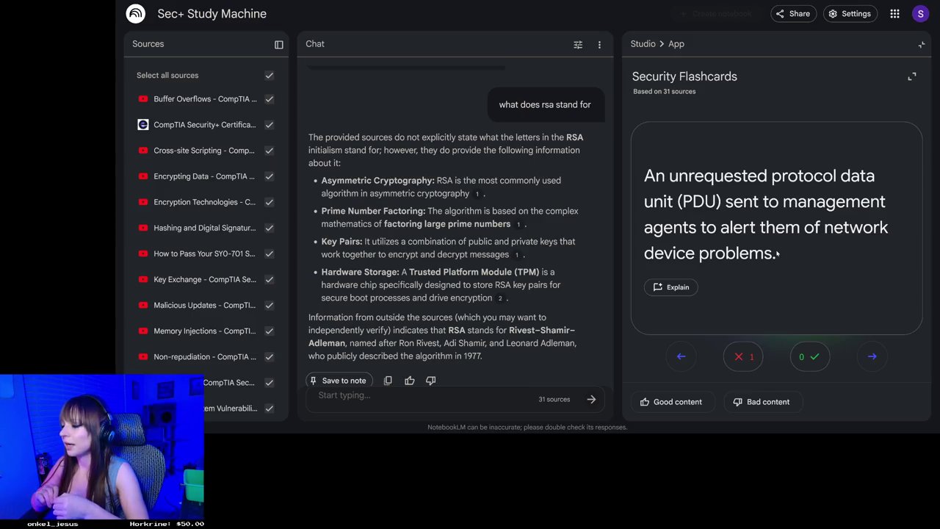
pyautogui.click(872, 356)
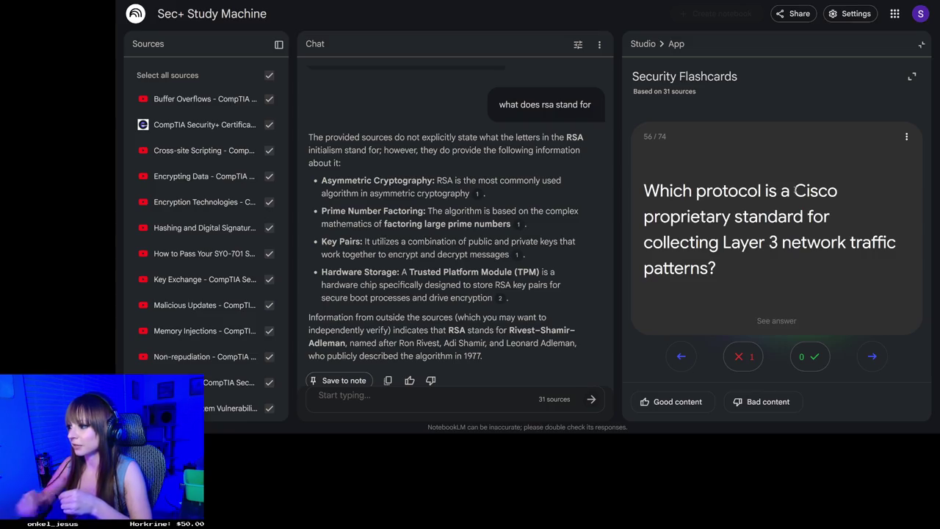
pyautogui.click(781, 259)
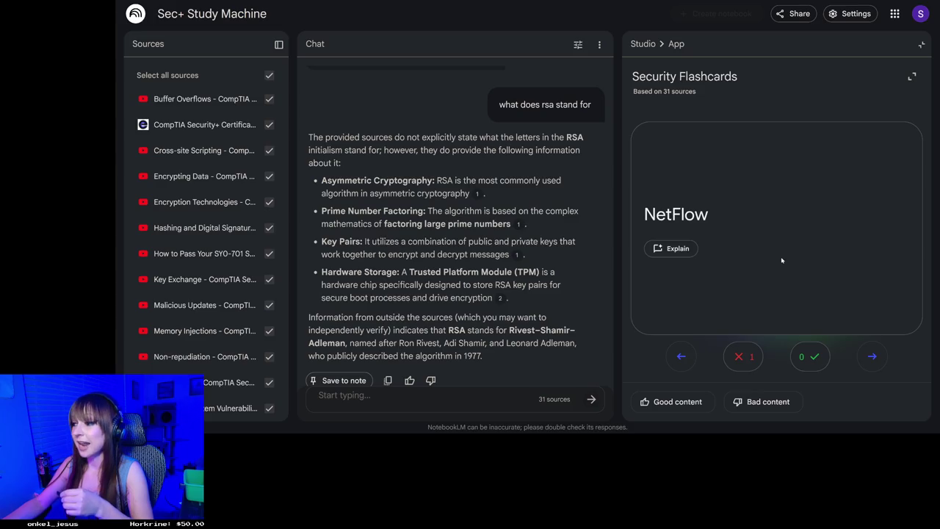
pyautogui.click(781, 259)
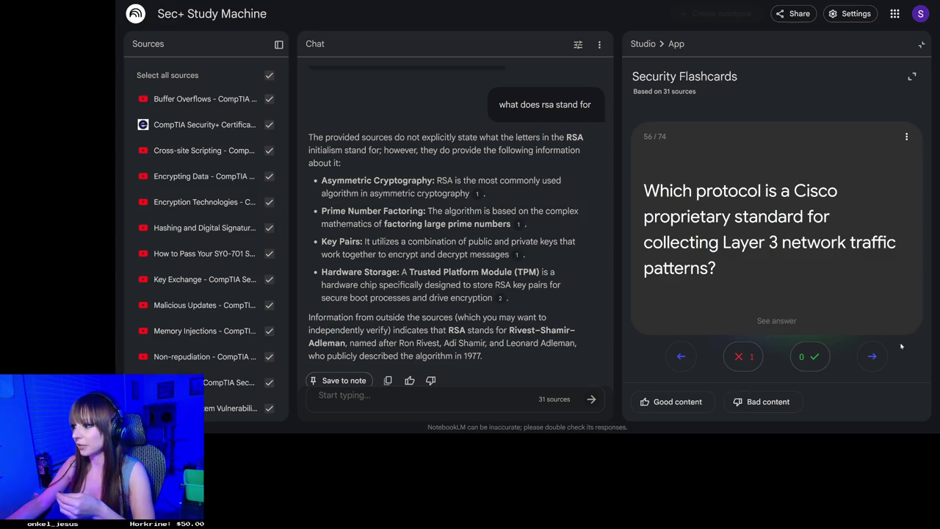
pyautogui.click(872, 356)
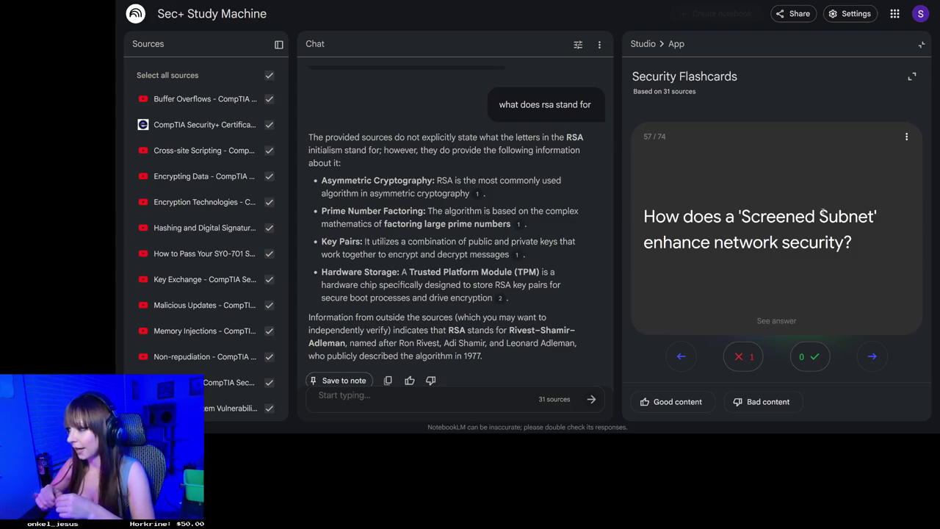
# - Show the Screened Subnet answer, then advance to card 58 on IDS versus IPS
pyautogui.click(825, 220)
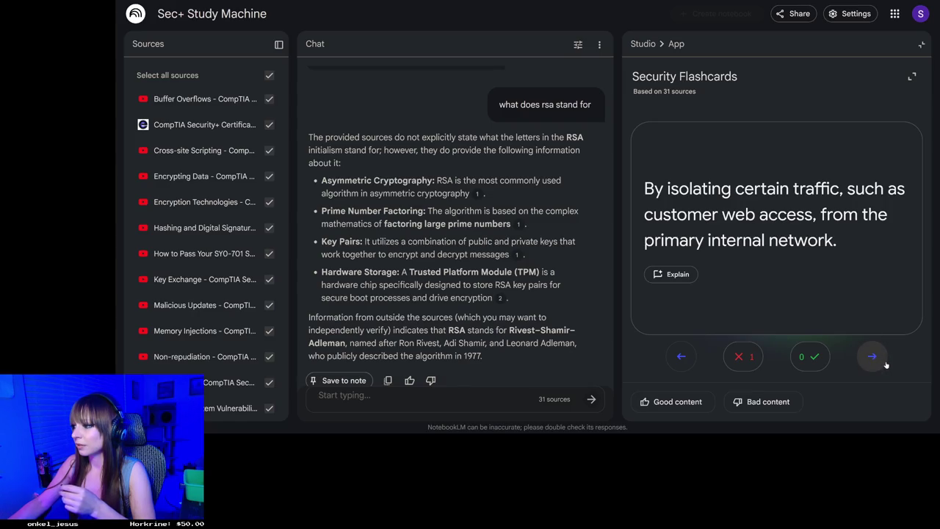
pyautogui.click(872, 356)
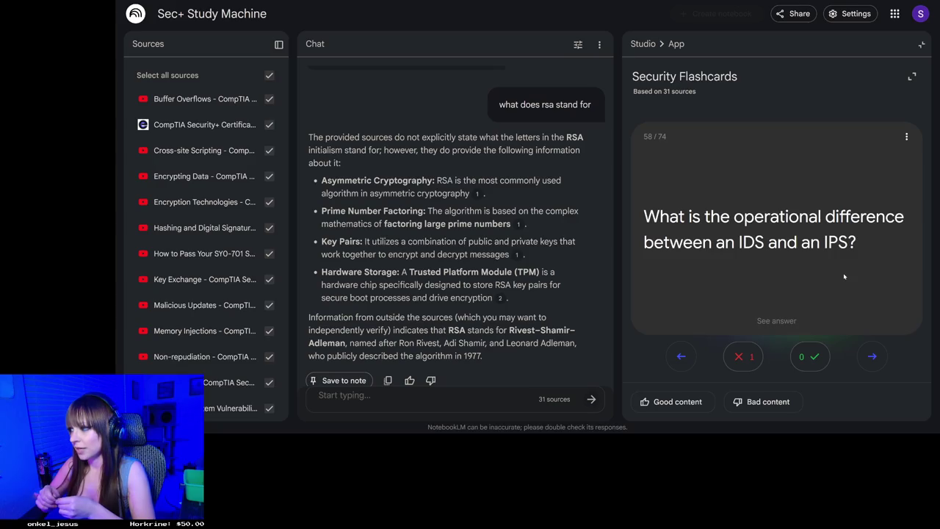
# - Show the IDS versus IPS answer, then advance to card 59 on the SSH port
pyautogui.click(824, 211)
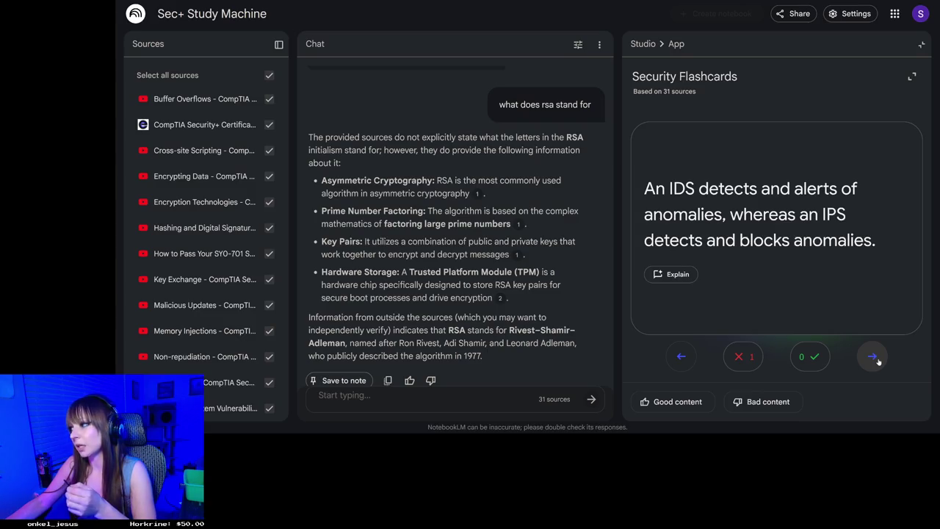
pyautogui.click(874, 358)
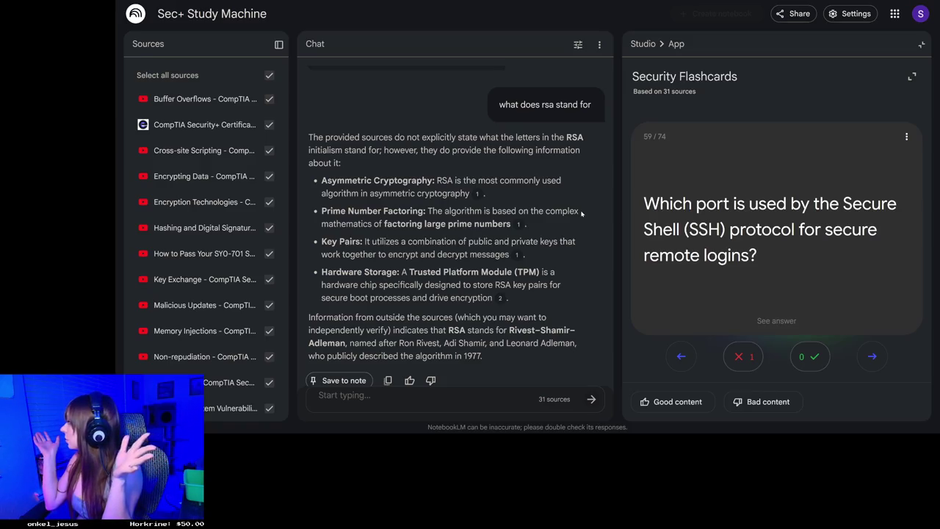
# - Flip card 59 to show that SSH uses TCP port 22
pyautogui.click(784, 242)
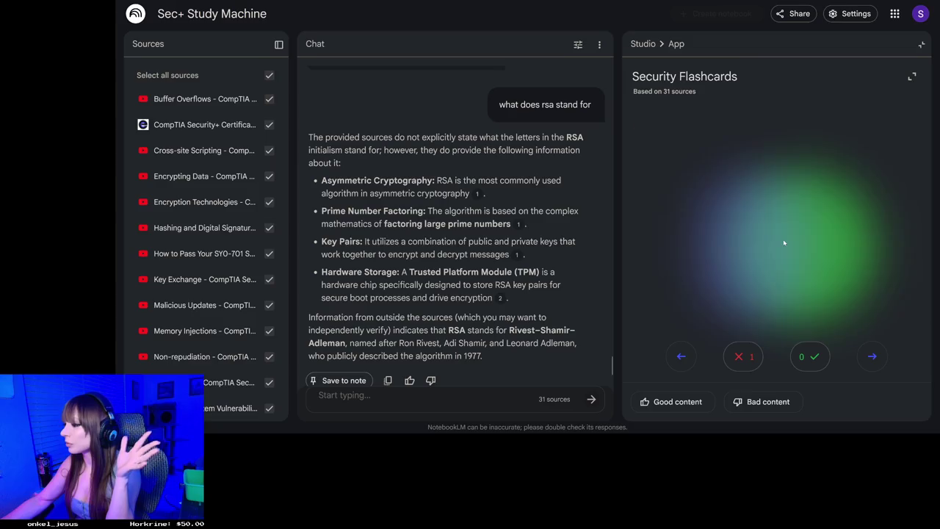